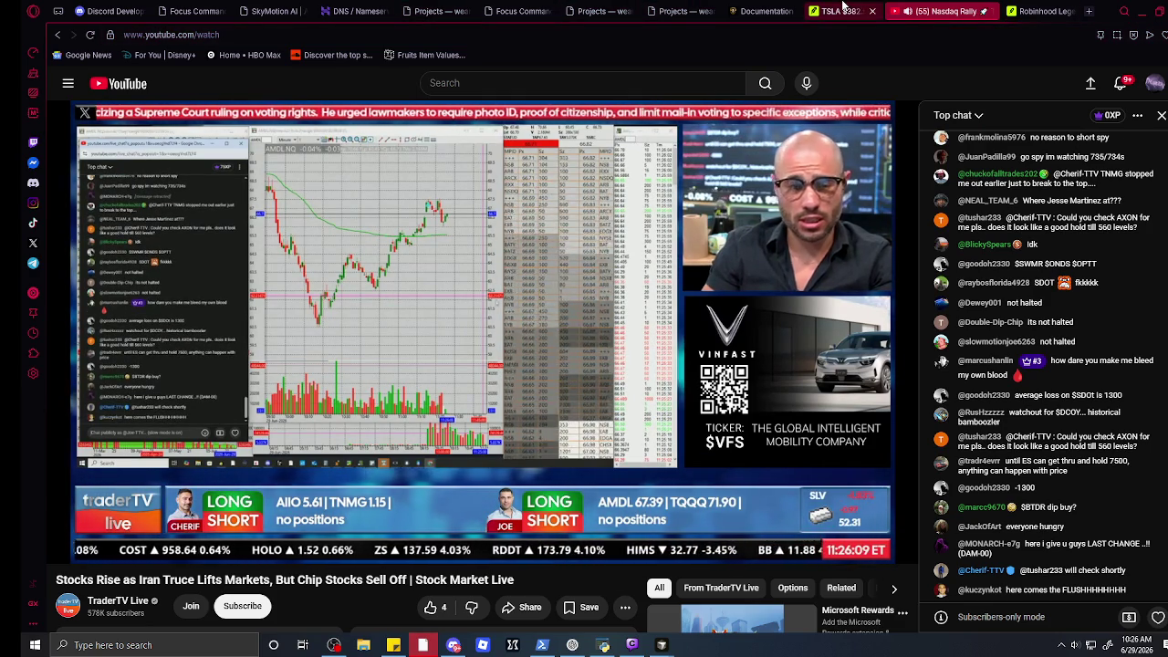
# Glance at the TSLA $382.5 Call buy ticket, then go to the WeAreSwarm Projects page
pyautogui.click(844, 9)
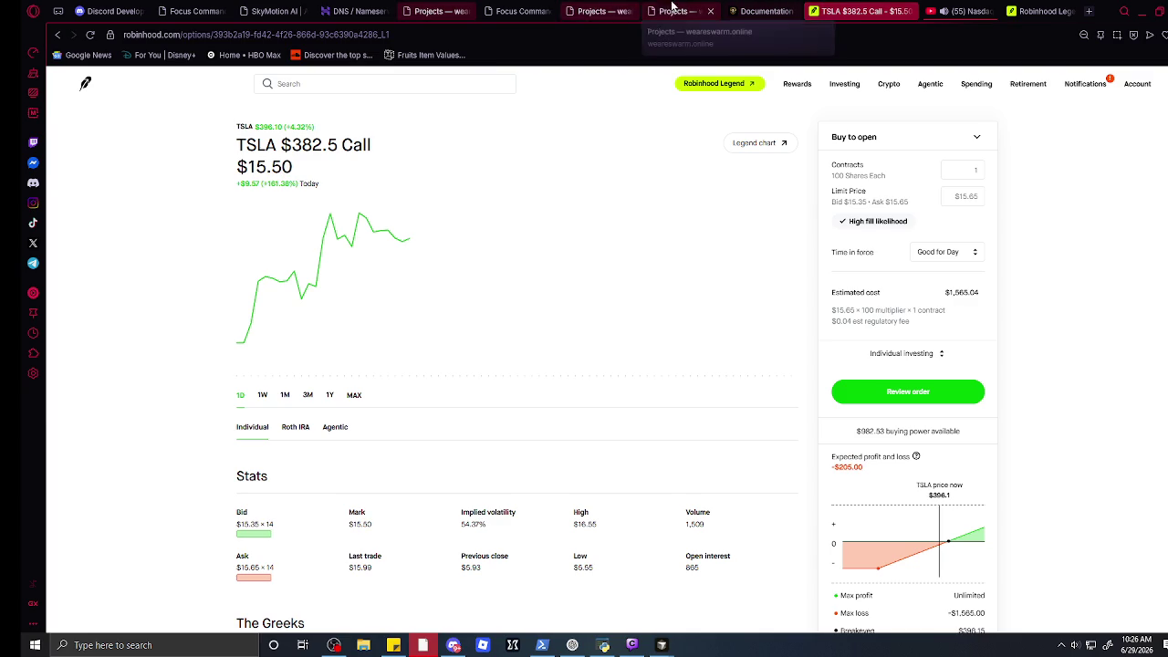
pyautogui.click(429, 12)
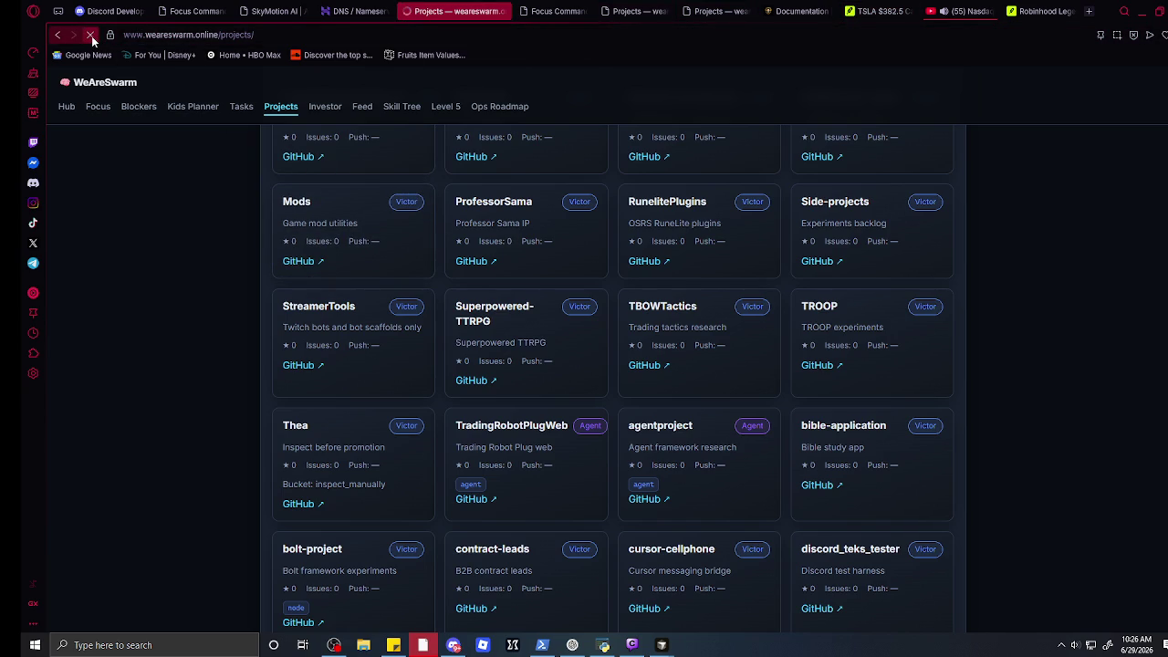
# Browse WeAreSwarm's Product Portfolio and the TraderTV stream, then return to the $382.5 Call ticket
pyautogui.scroll(-20, 425, 396)
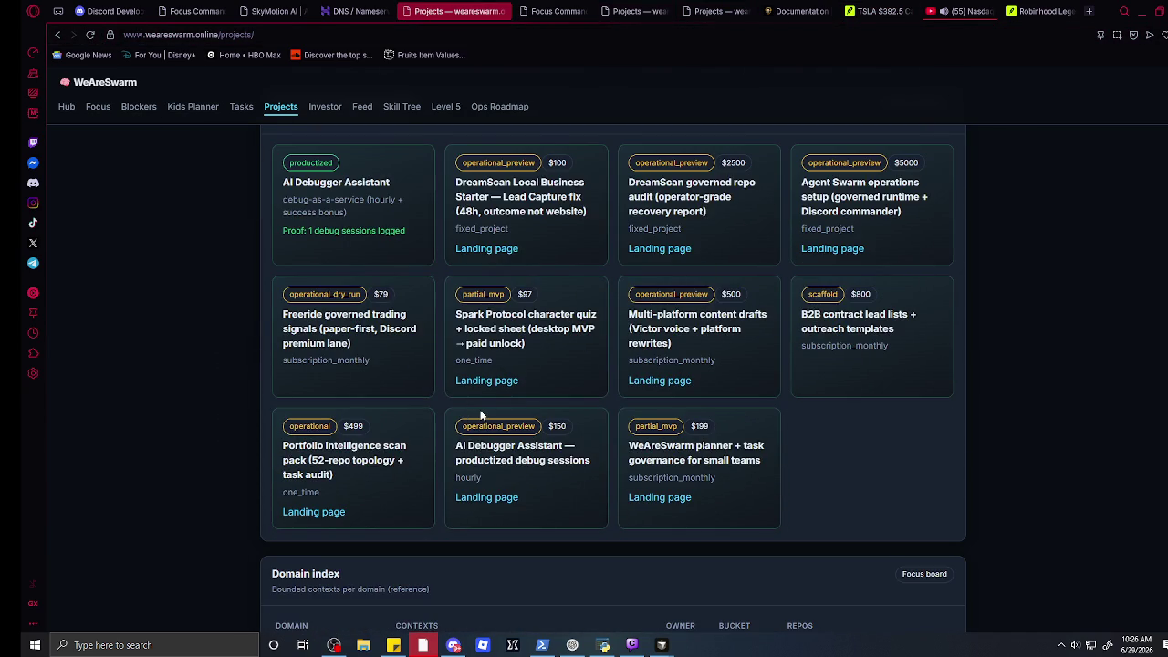
pyautogui.scroll(-3, 481, 416)
pyautogui.scroll(2, 483, 401)
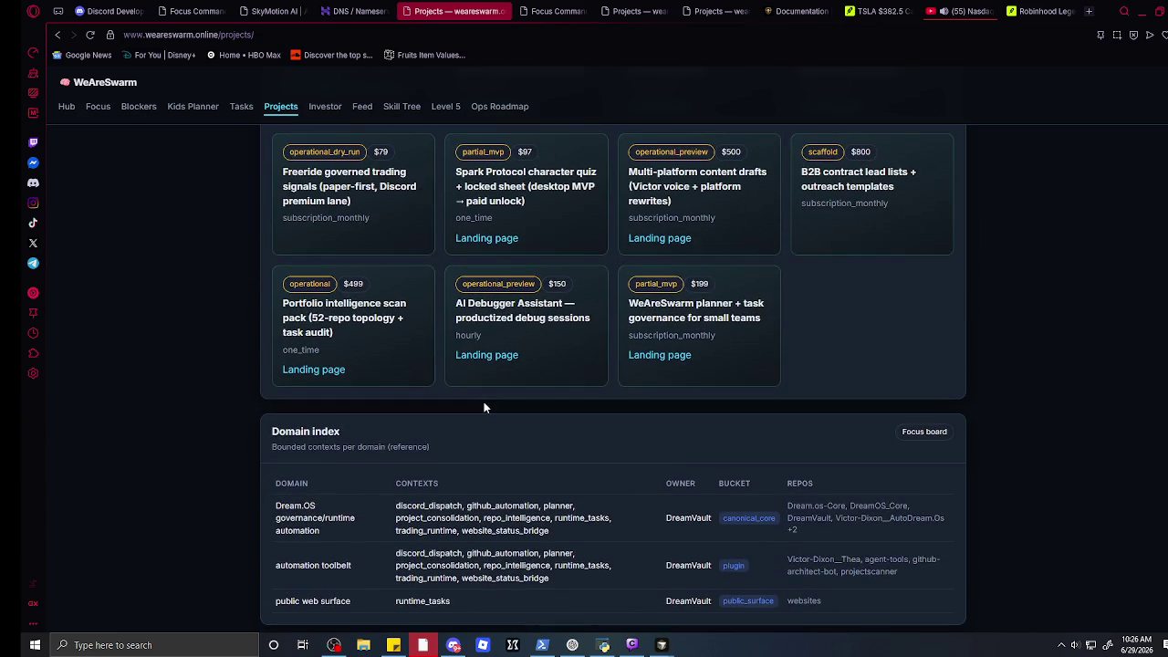
pyautogui.scroll(3, 483, 402)
pyautogui.scroll(3, 486, 393)
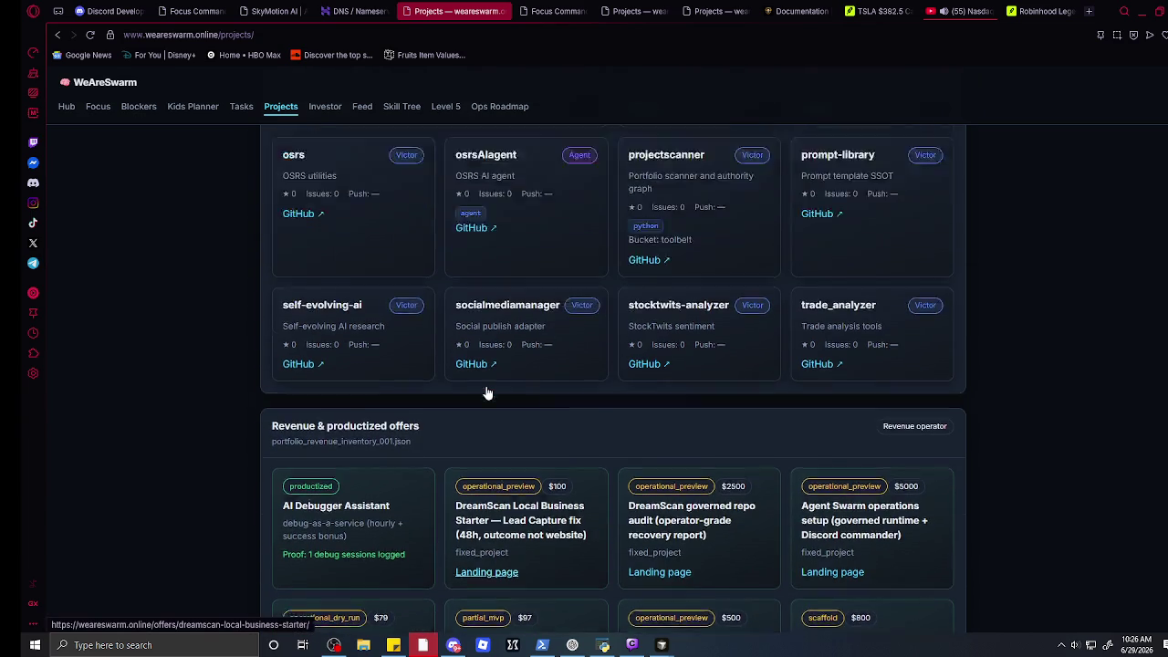
pyautogui.scroll(12, 486, 385)
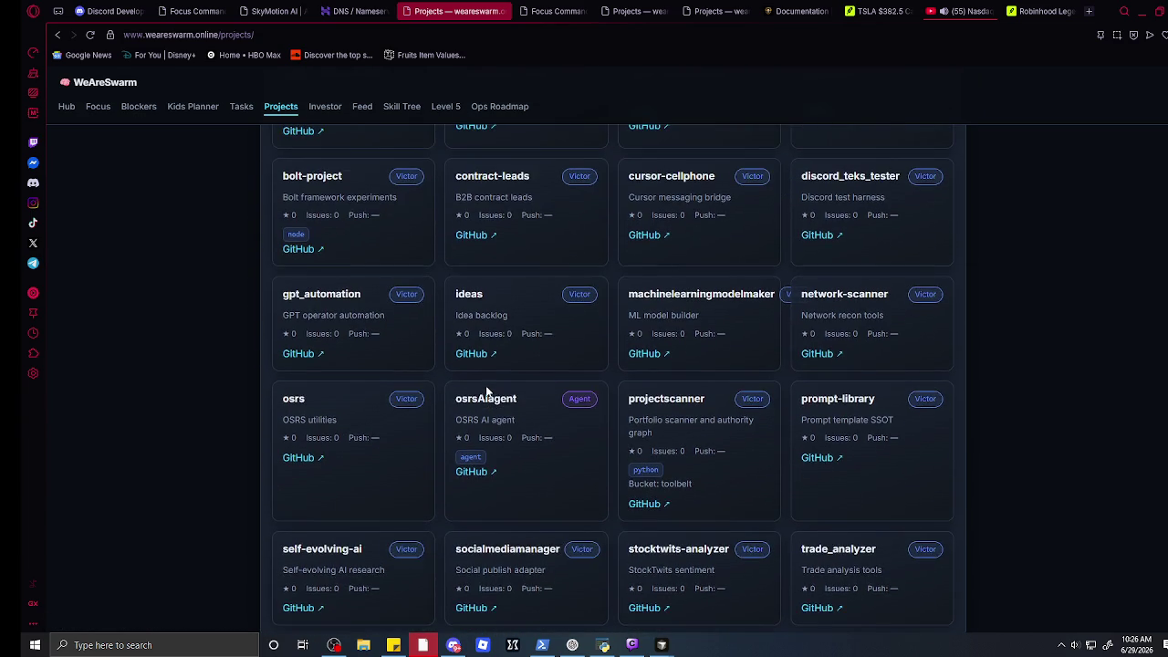
pyautogui.scroll(10, 485, 386)
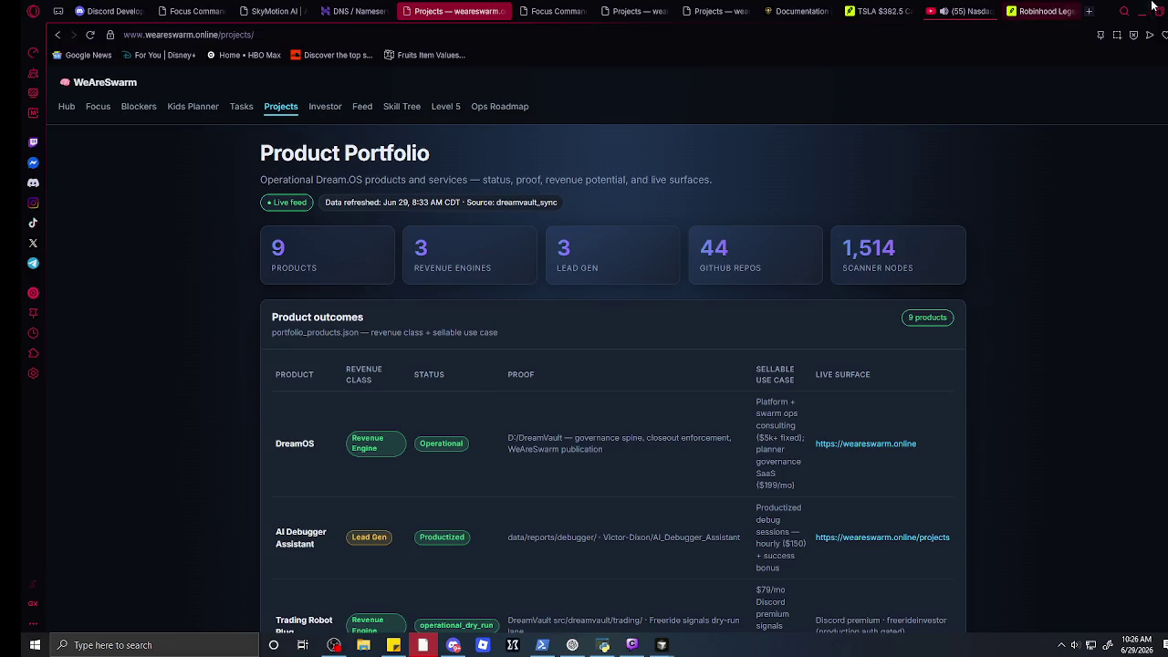
pyautogui.click(952, 10)
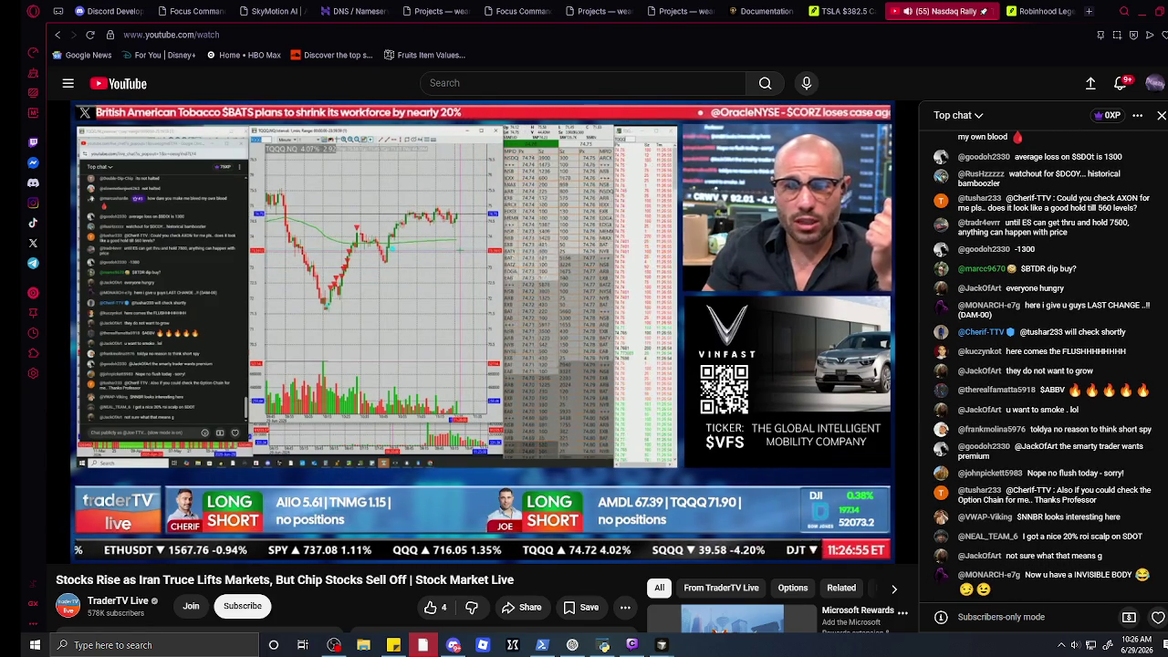
pyautogui.hotkey('ctrl', 'shift', 'Tab')
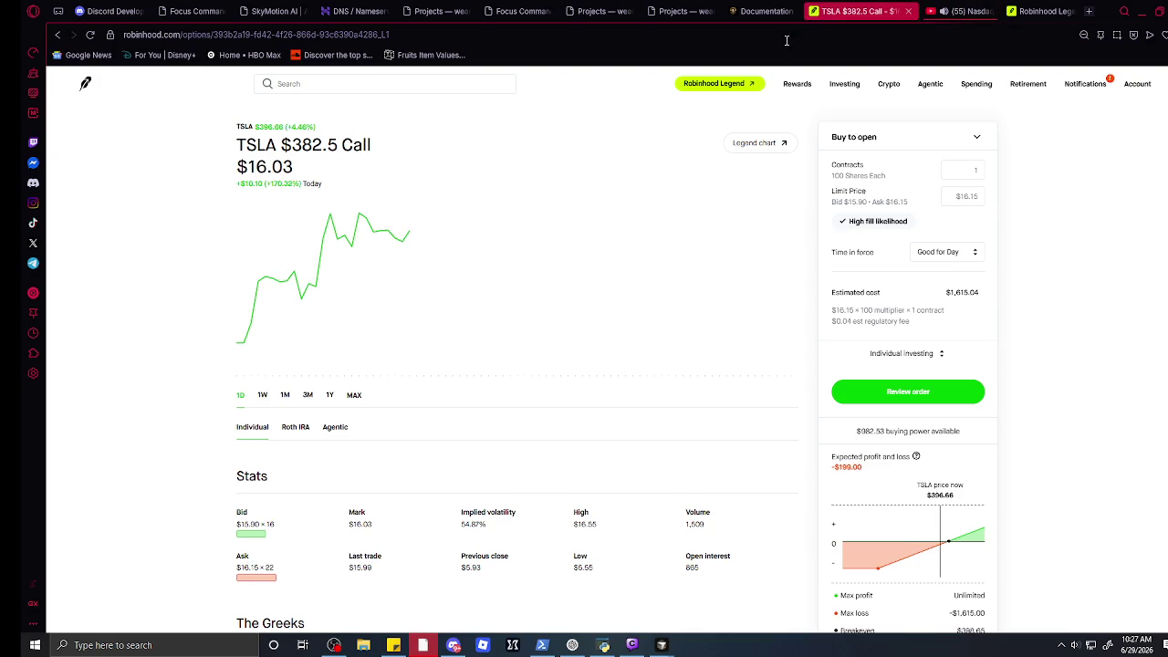
# Search for TQQQ, open its stock page and dismiss the leveraged product warning
pyautogui.click(369, 82)
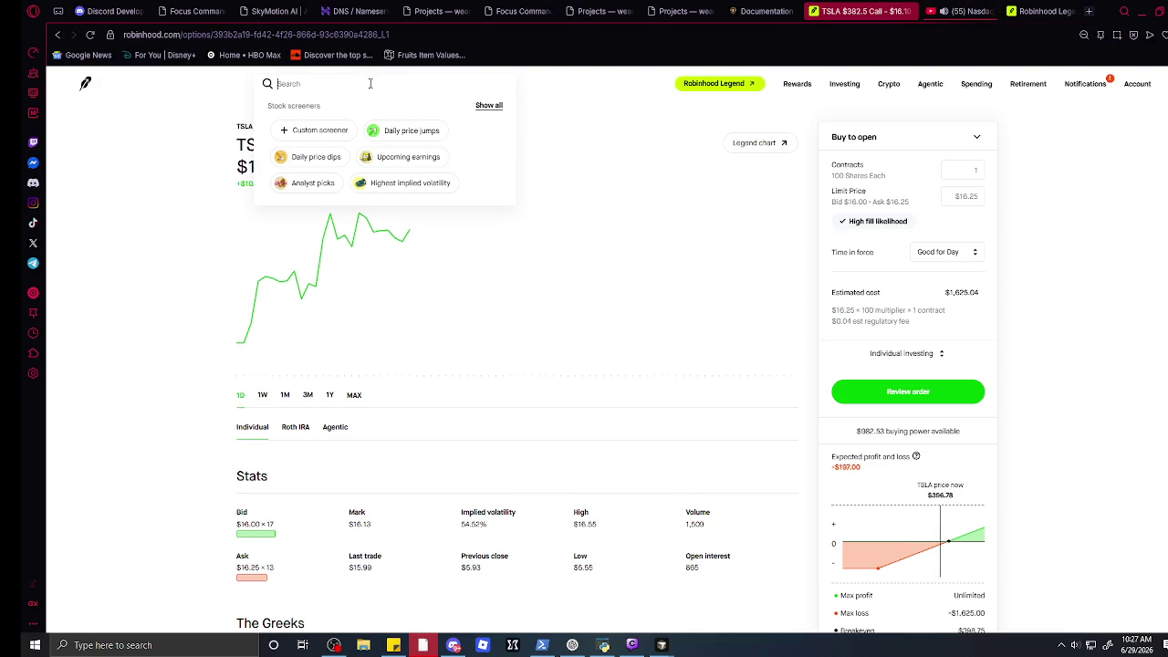
pyautogui.write('s')
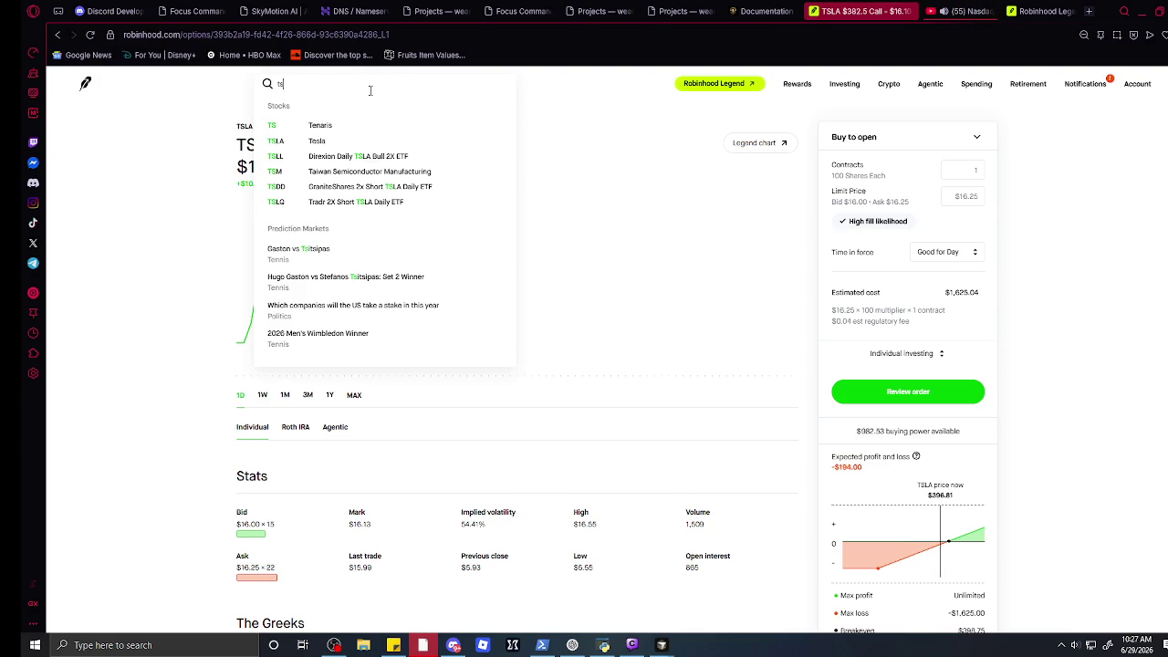
pyautogui.press('BackSpace')
pyautogui.write('qqq')
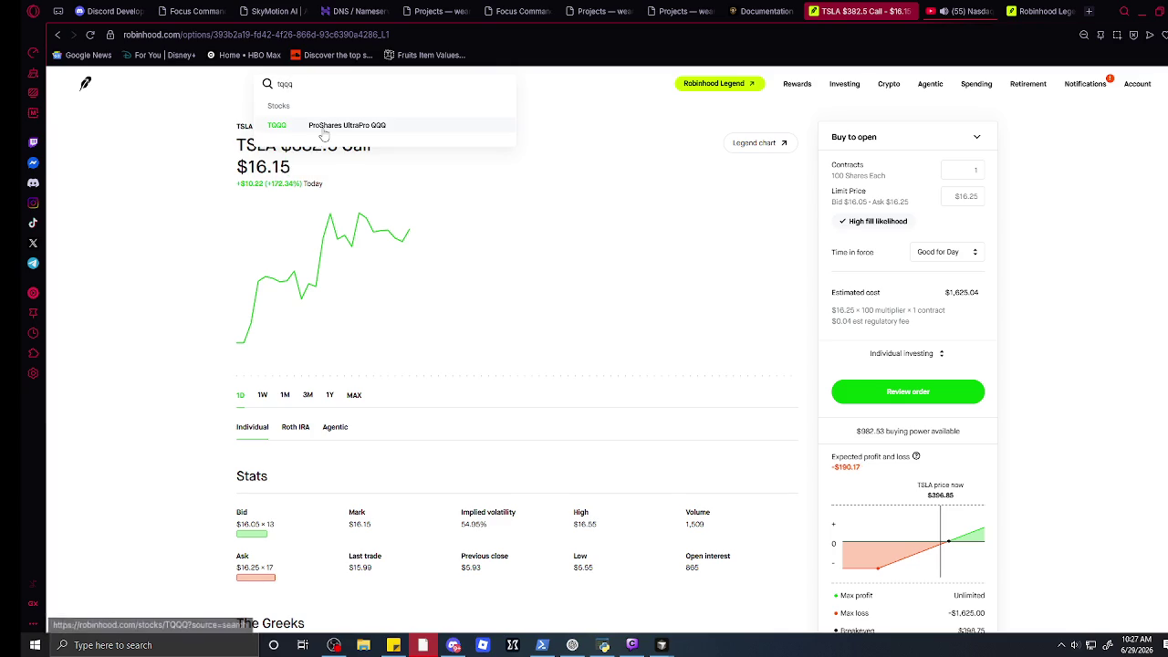
pyautogui.click(324, 133)
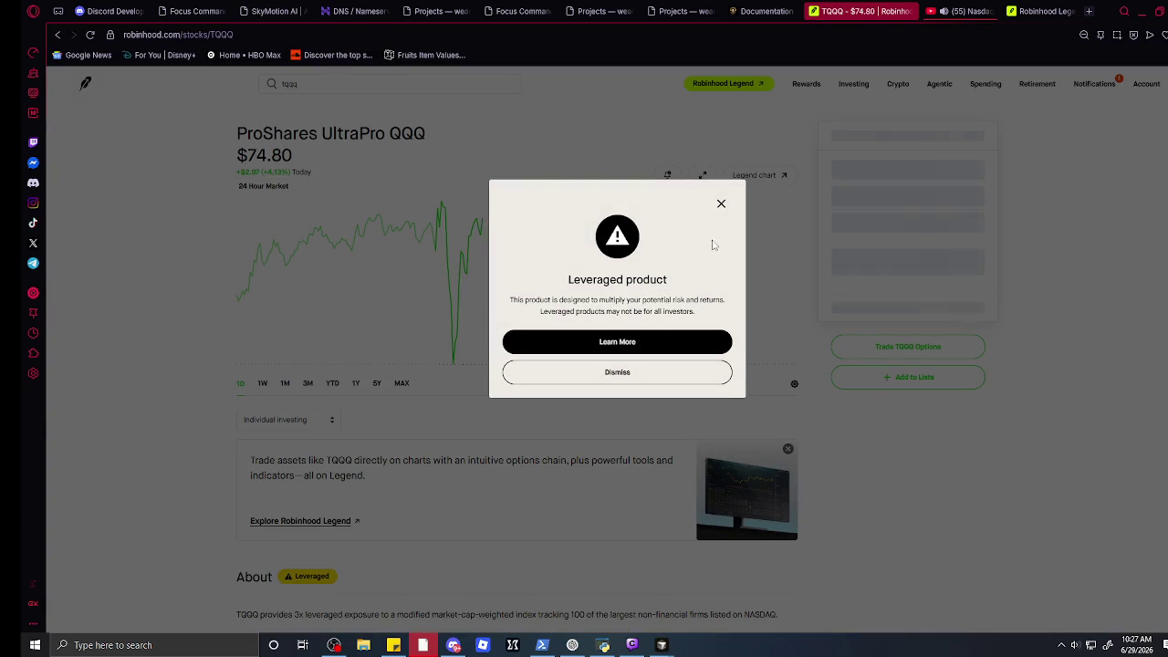
pyautogui.click(721, 203)
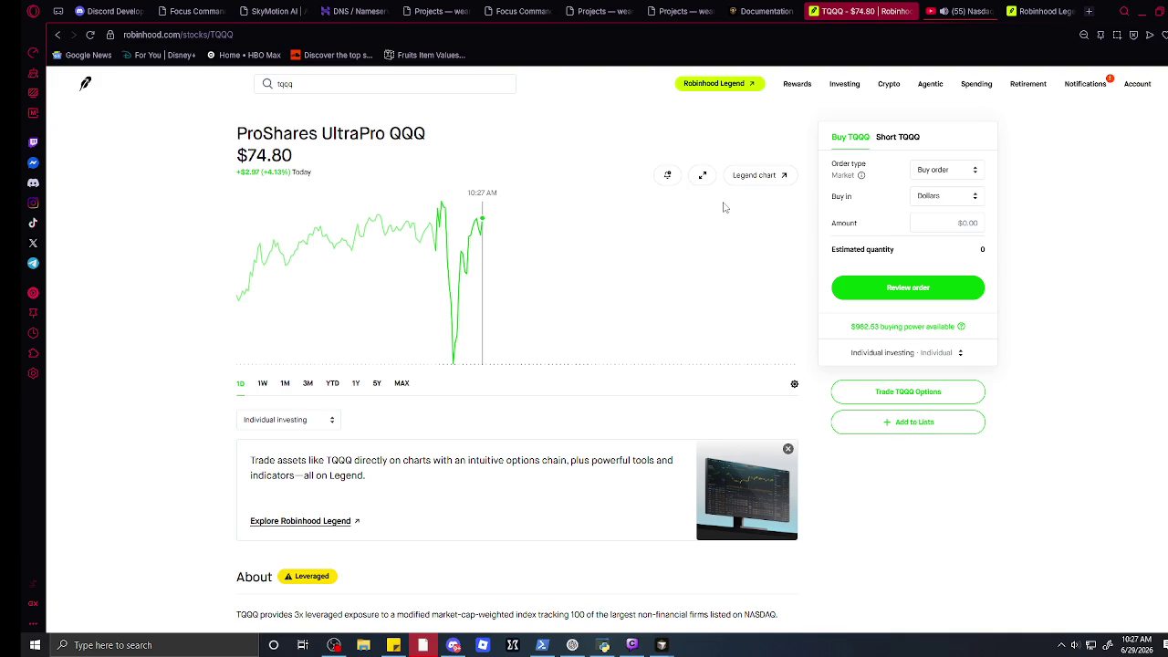
# Browse TQQQ's call options chain, then return to the Investing home page
pyautogui.click(925, 395)
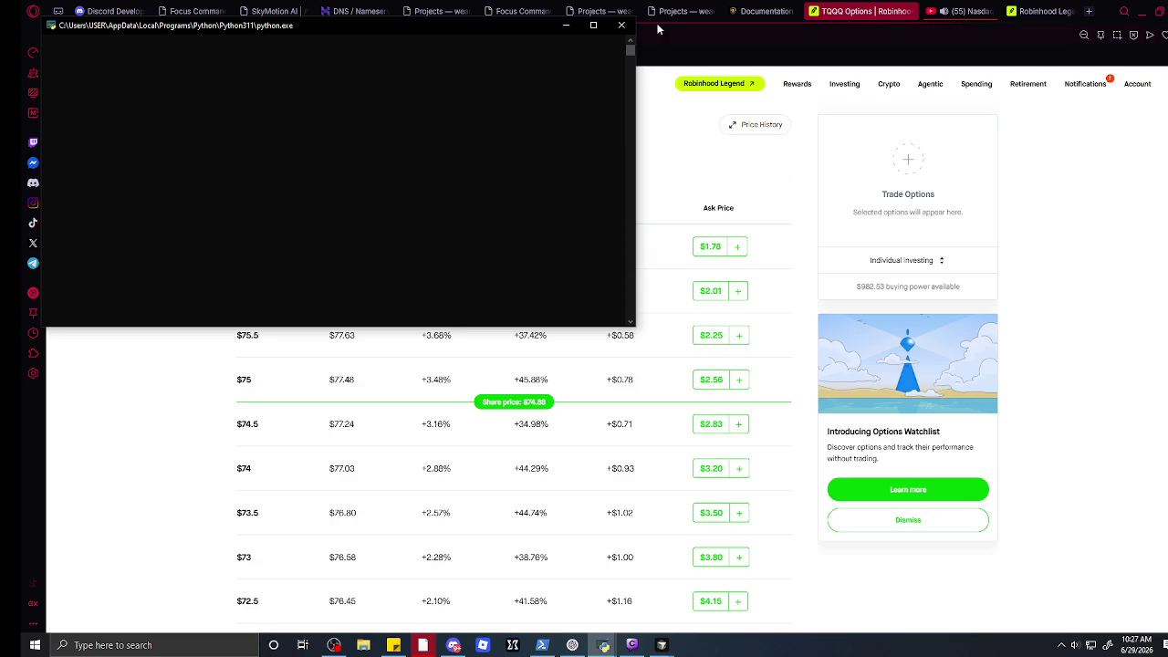
pyautogui.click(626, 29)
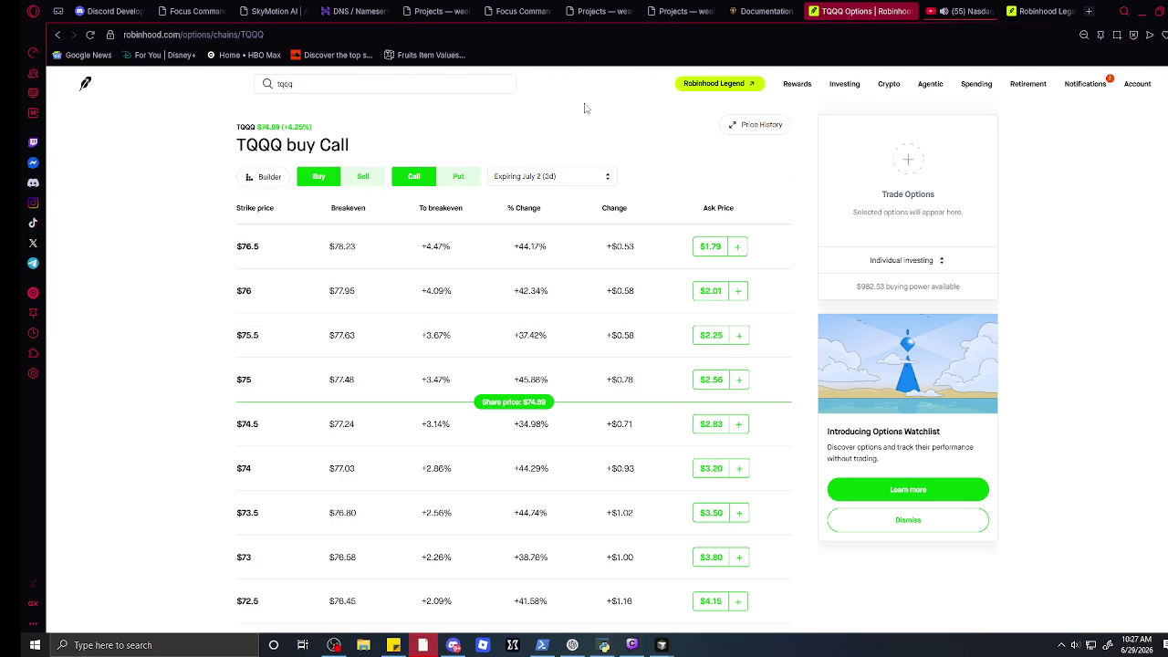
pyautogui.scroll(10, 584, 109)
pyautogui.scroll(1, 586, 109)
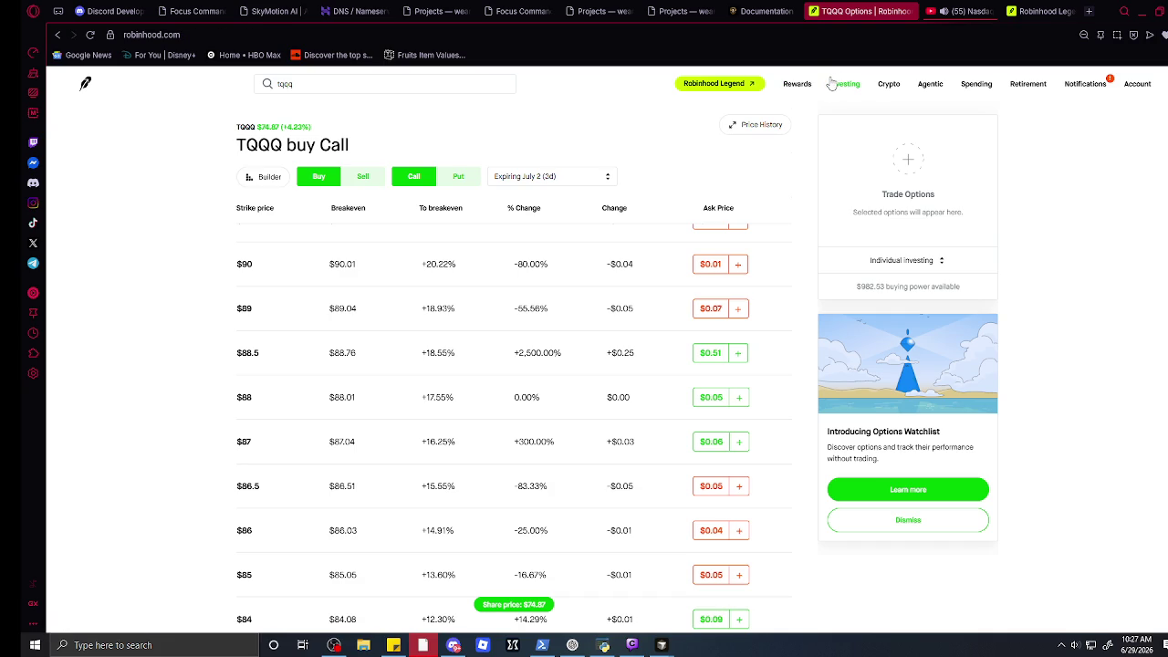
pyautogui.click(813, 86)
pyautogui.doubleClick(284, 84)
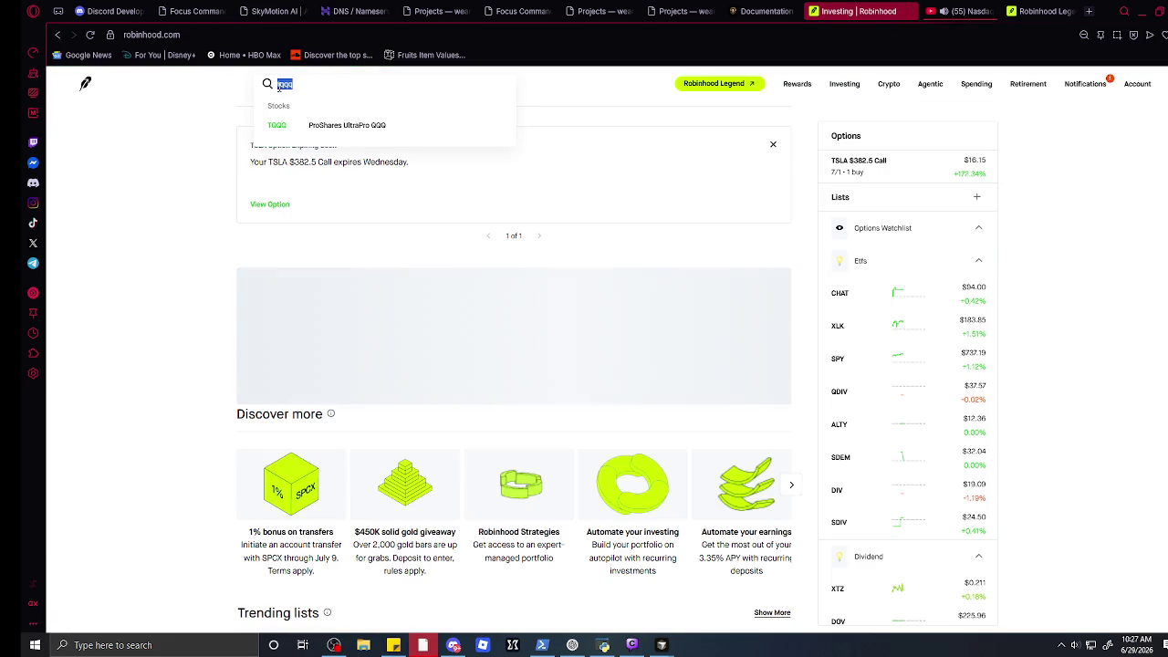
# Search 'tsla', open the Tesla stock page and bring up its options chain
pyautogui.write('t')
pyautogui.write('sla')
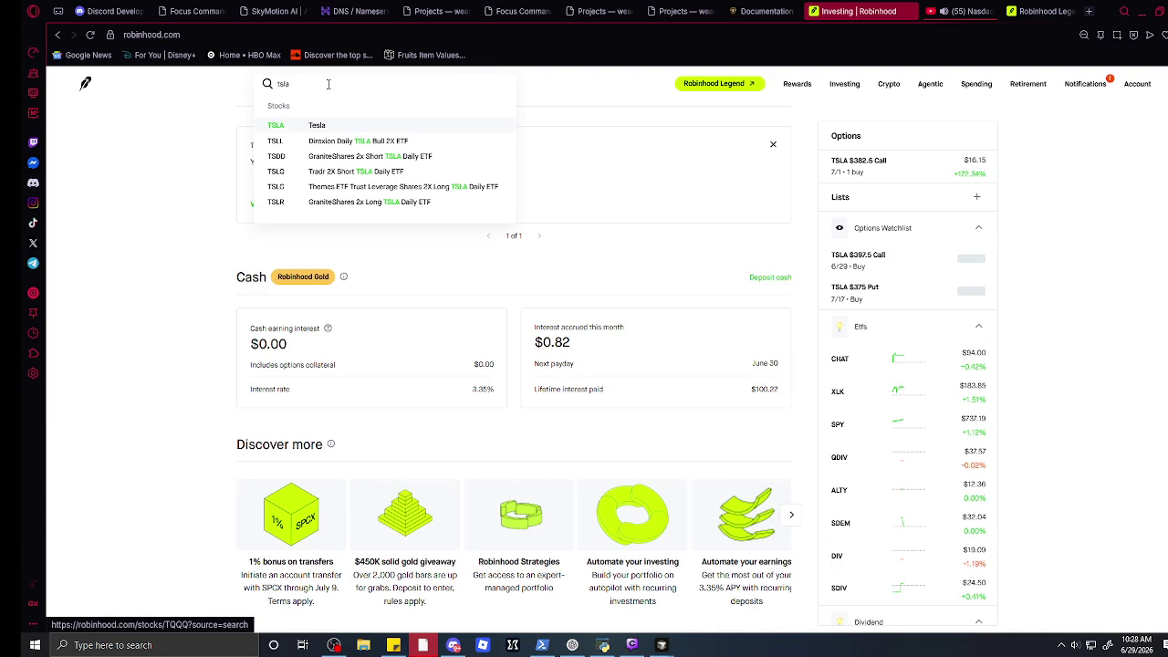
pyautogui.click(307, 126)
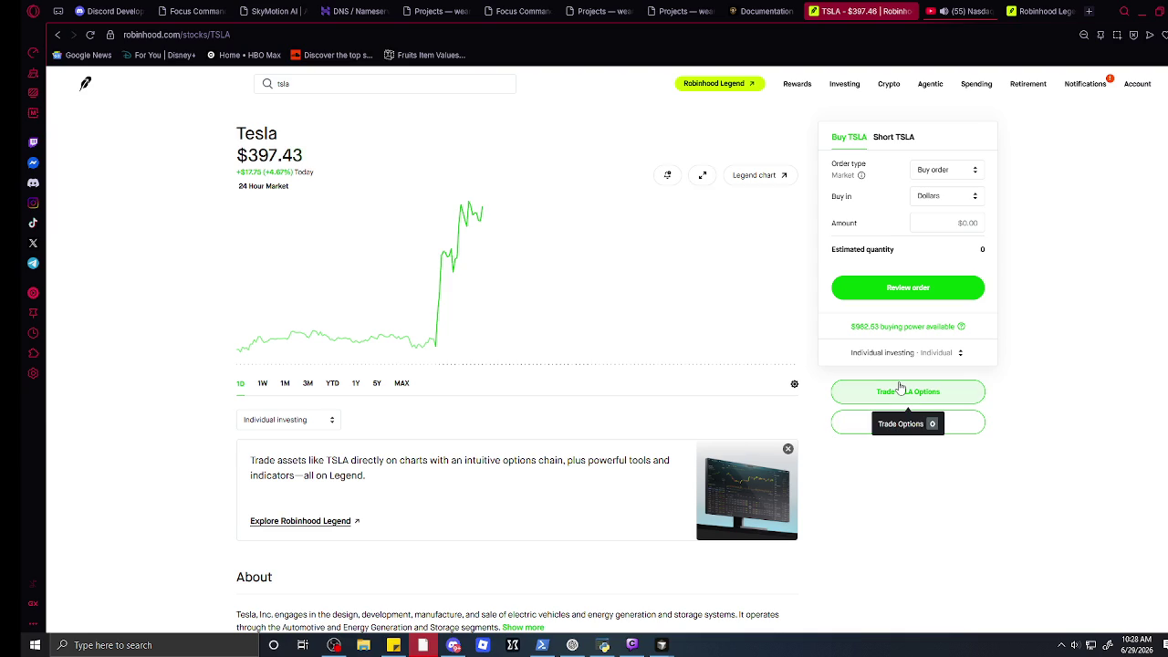
pyautogui.click(900, 388)
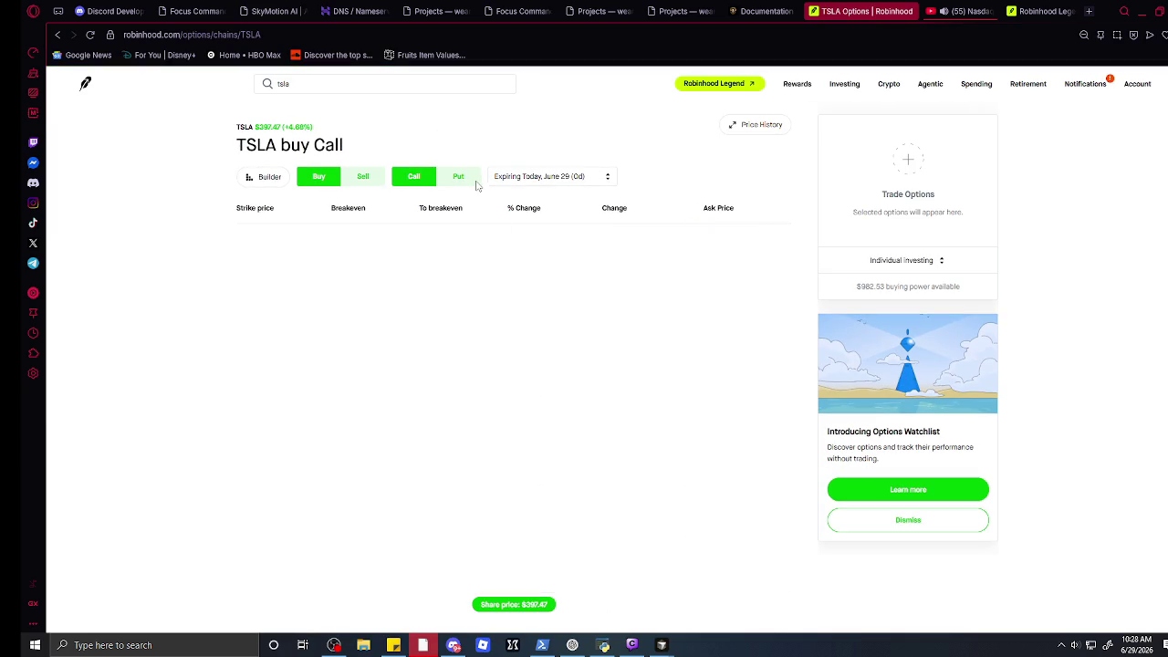
# Switch the TSLA chain to puts and browse the July 13 and July 10 expirations
pyautogui.click(468, 181)
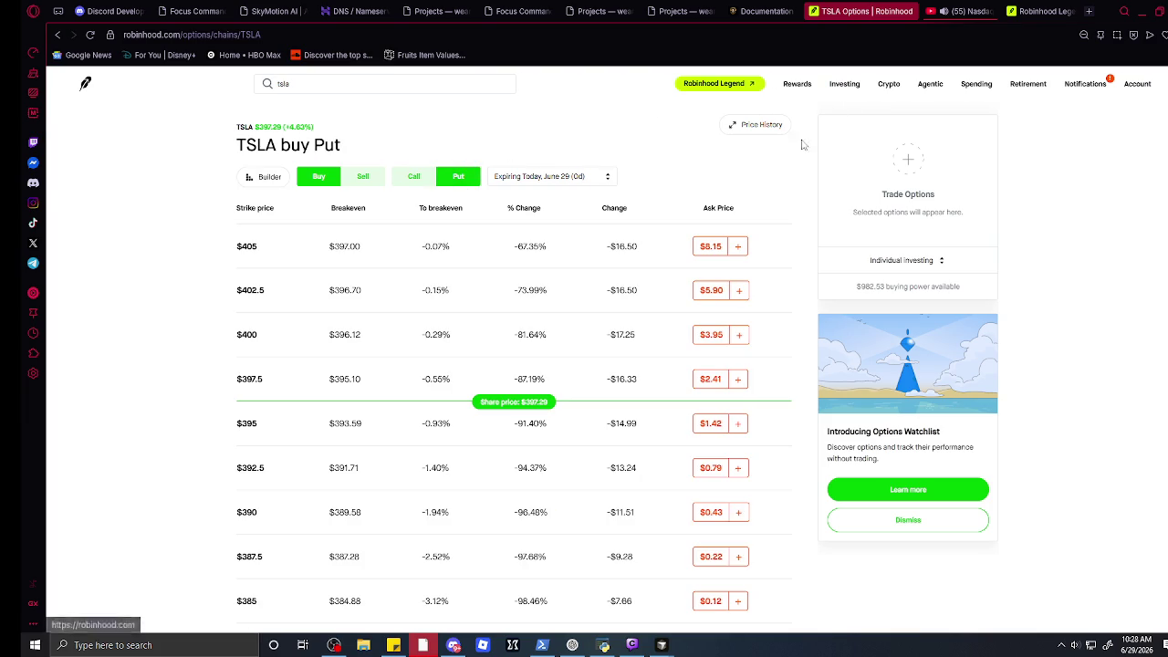
pyautogui.click(538, 177)
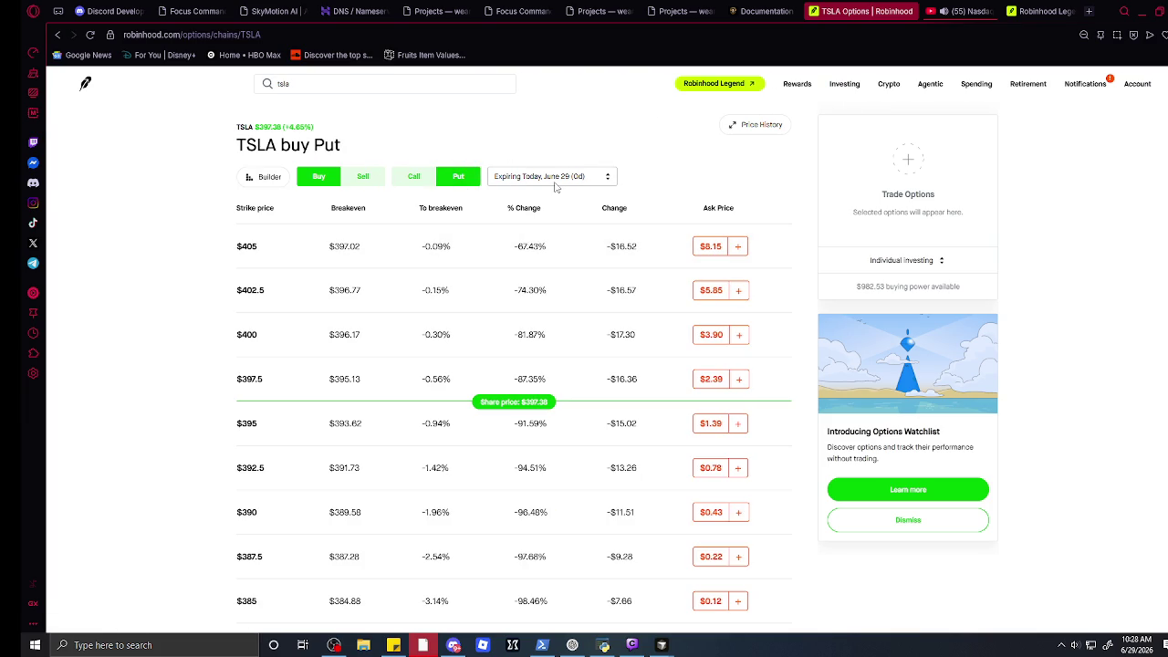
pyautogui.scroll(-2, 538, 274)
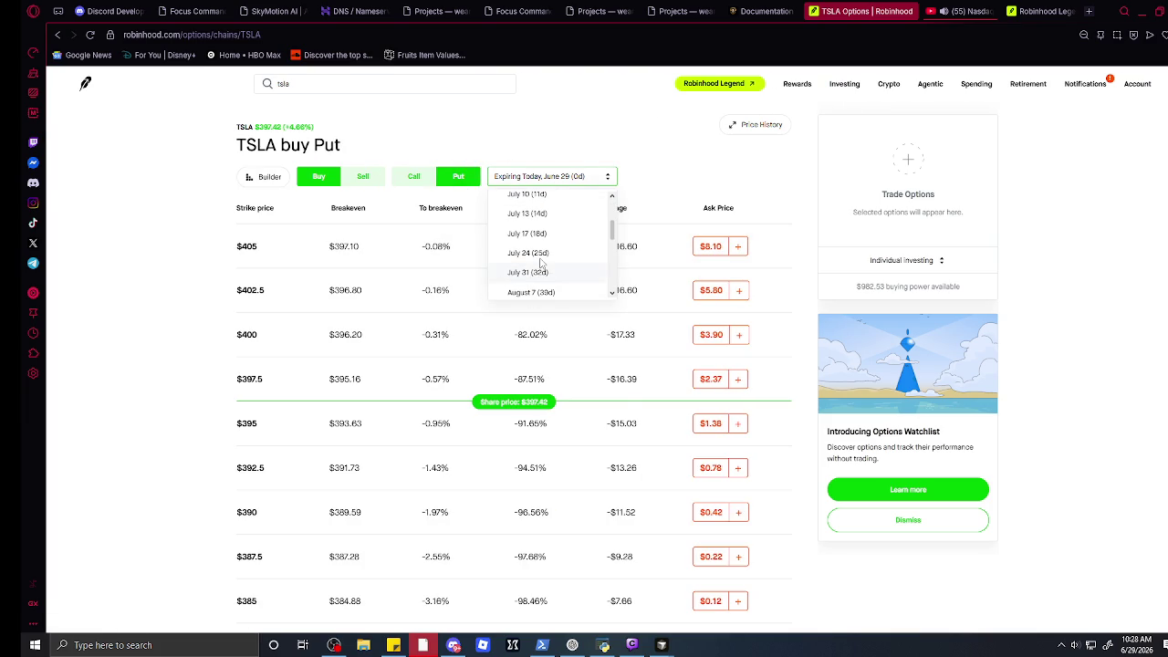
pyautogui.click(538, 214)
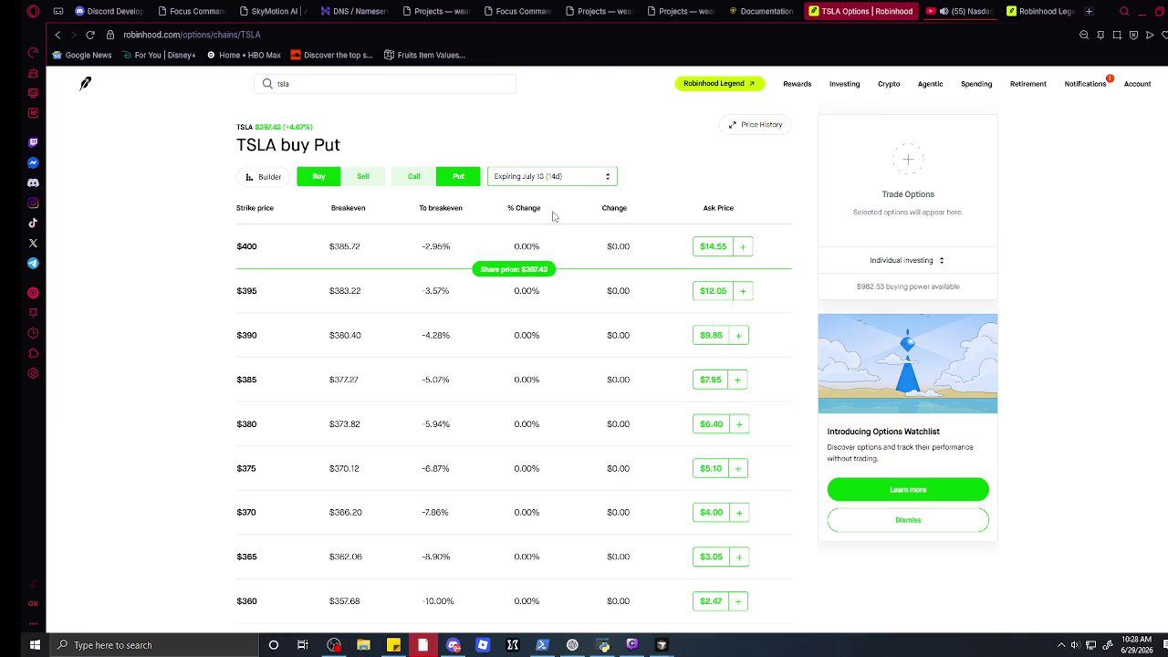
pyautogui.scroll(-5, 559, 341)
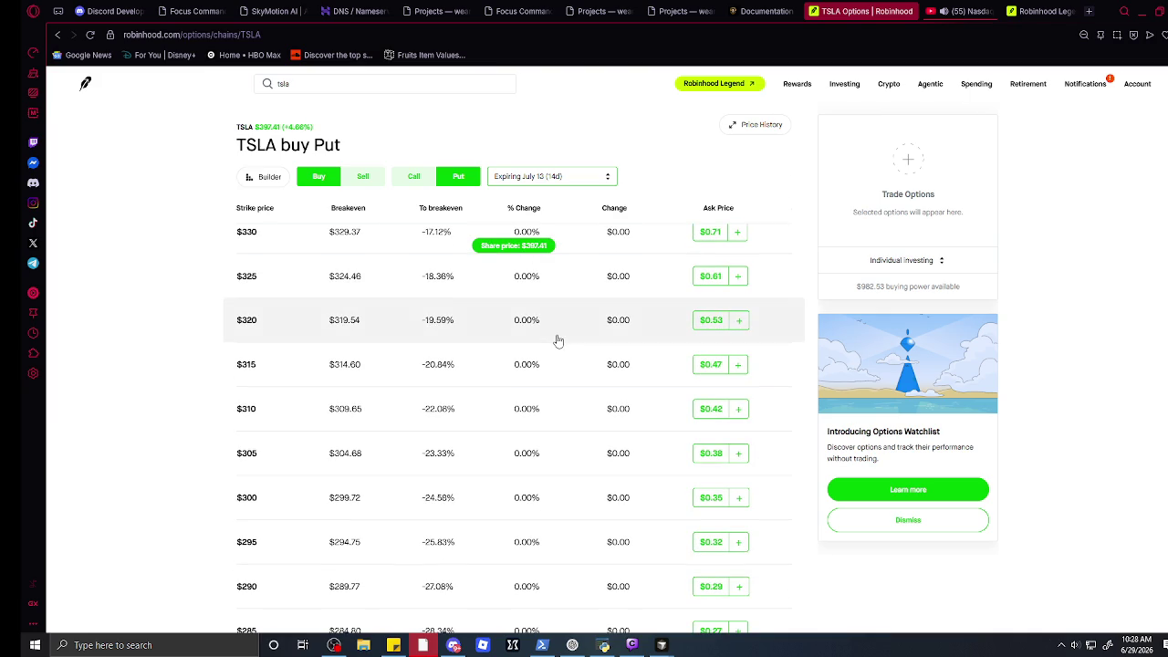
pyautogui.scroll(4, 559, 340)
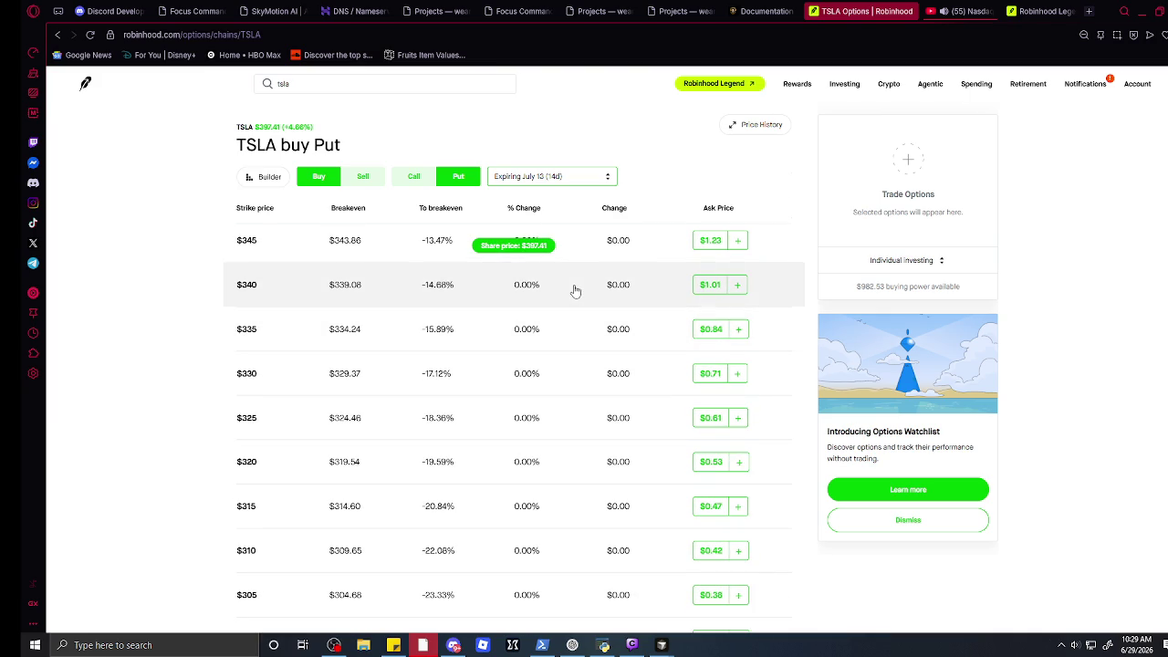
pyautogui.click(575, 290)
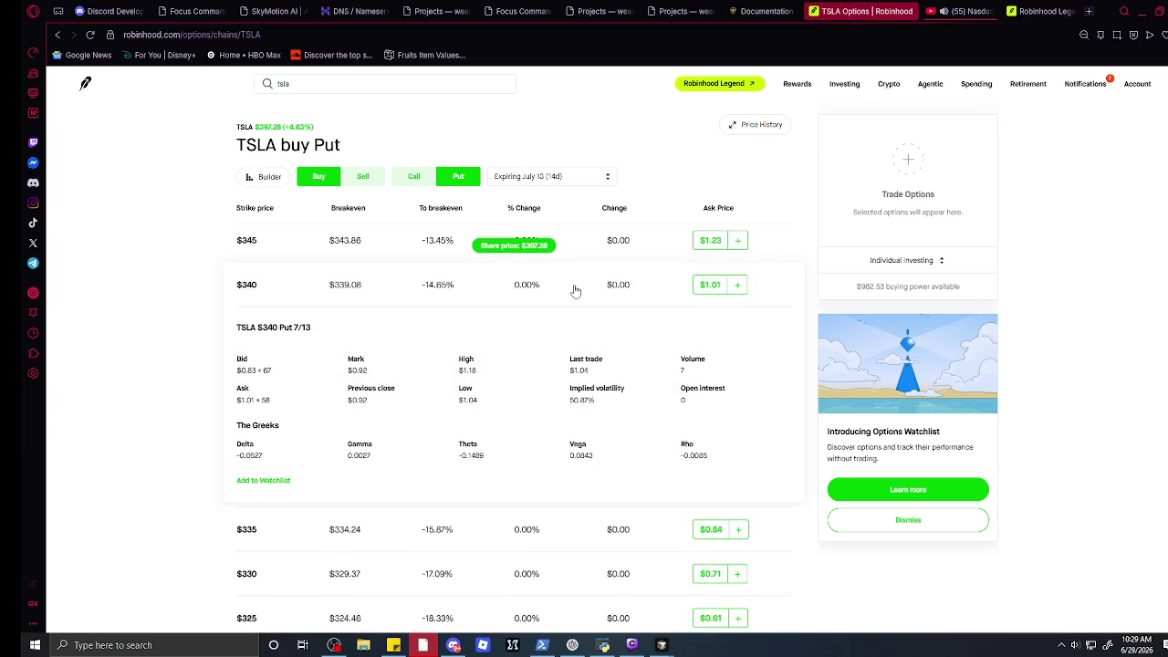
pyautogui.click(532, 175)
pyautogui.click(532, 224)
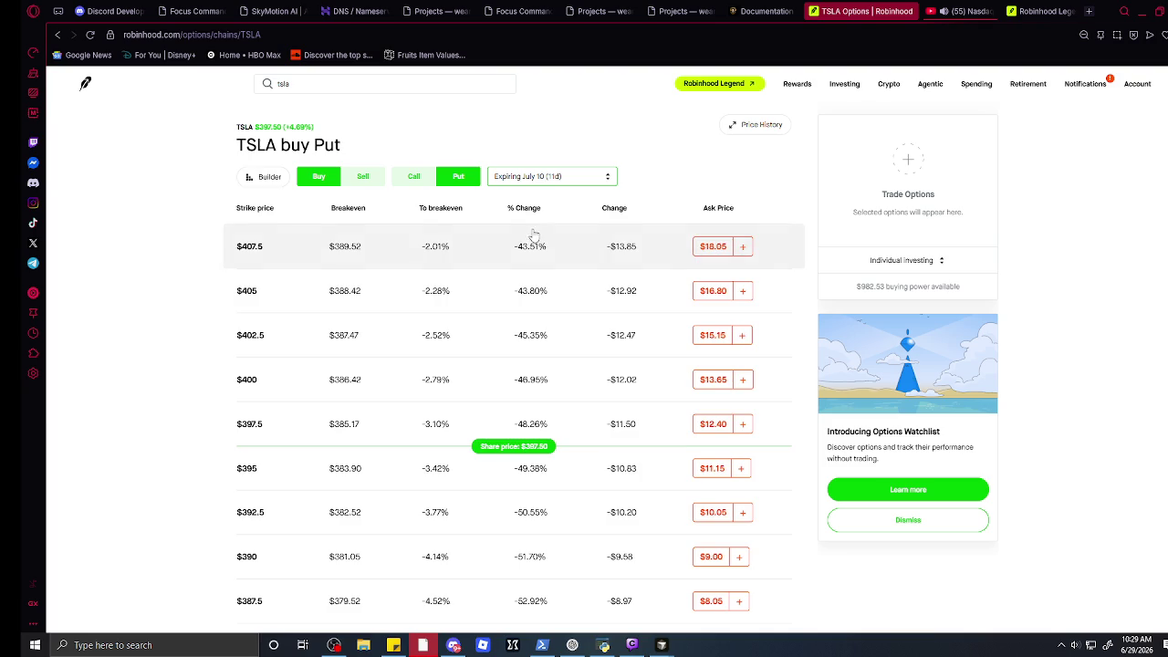
pyautogui.scroll(-10, 532, 329)
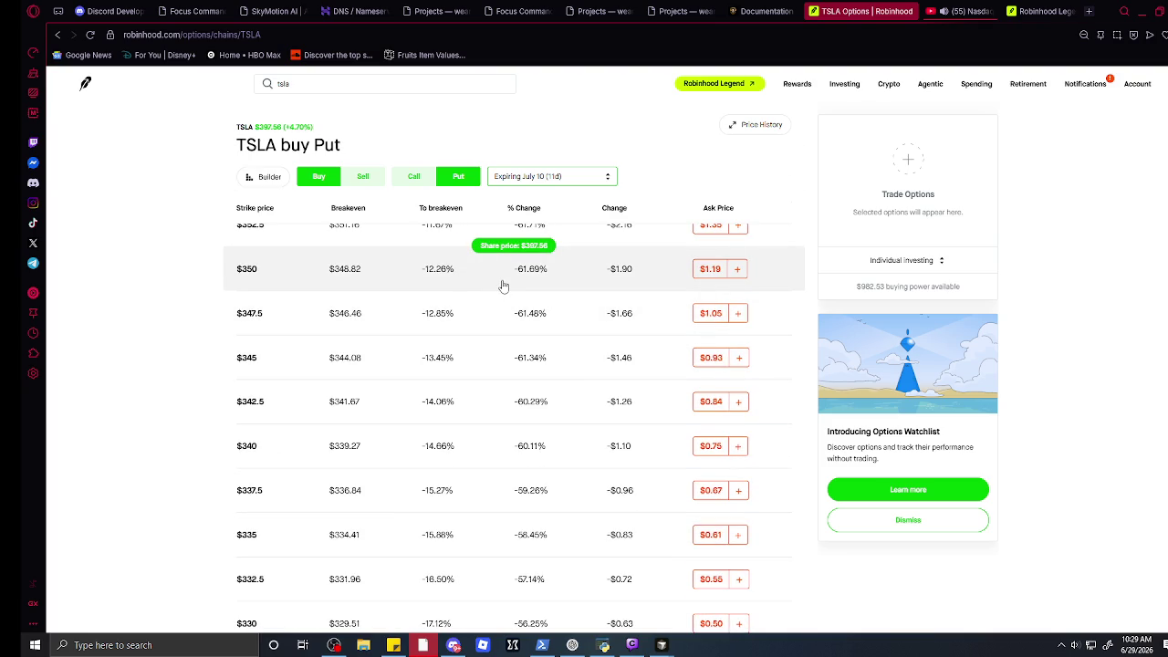
# Set the expiration to July 2 and open a Long Put ticket for the $370 put
pyautogui.click(541, 179)
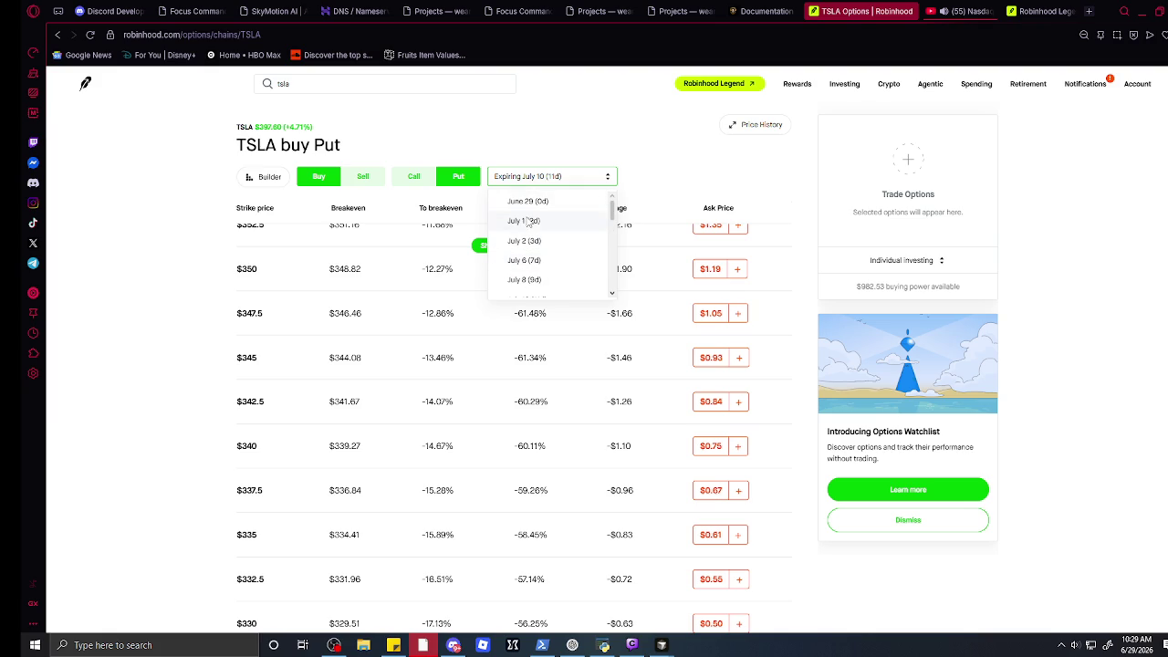
pyautogui.click(527, 220)
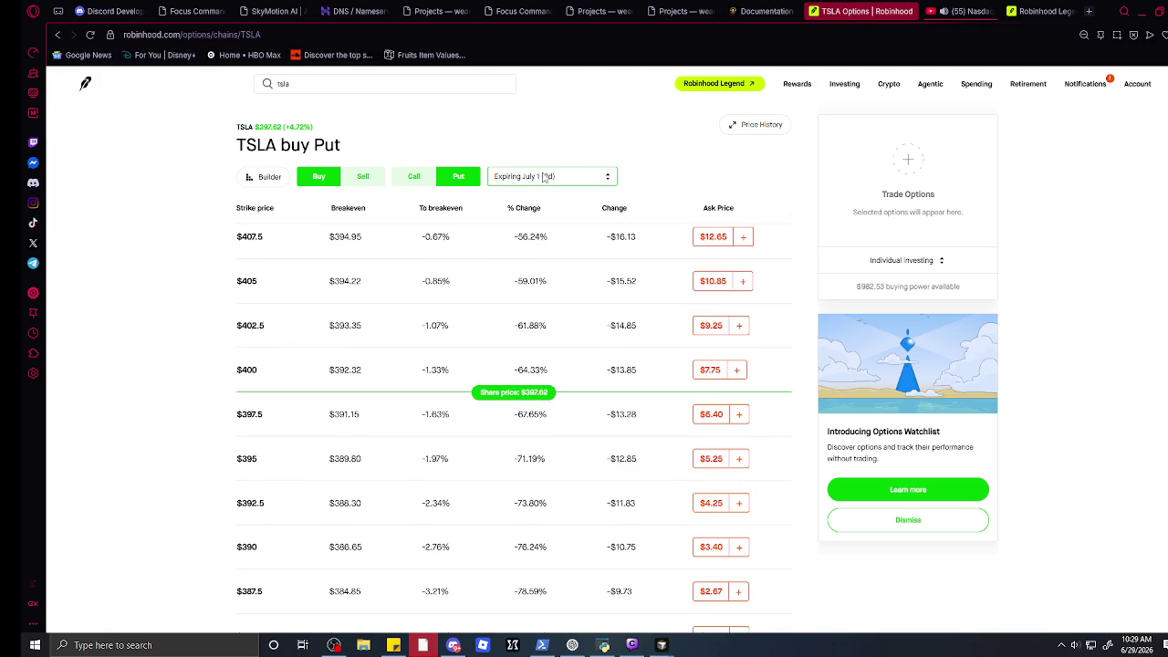
pyautogui.click(545, 176)
pyautogui.click(529, 241)
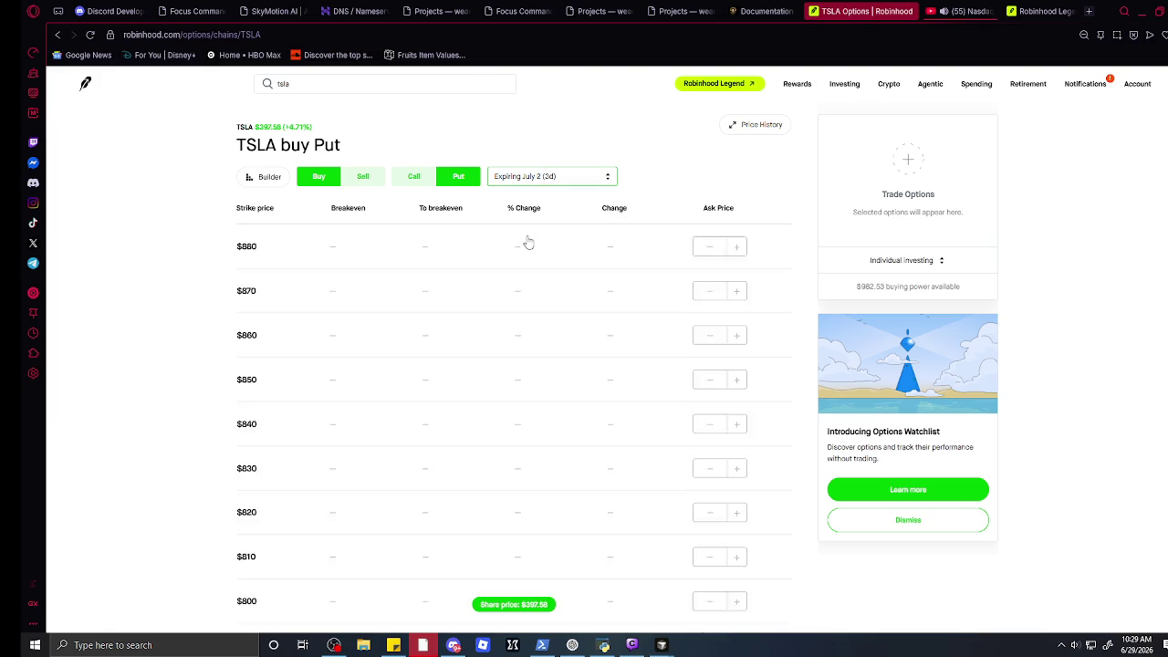
pyautogui.scroll(-5, 530, 273)
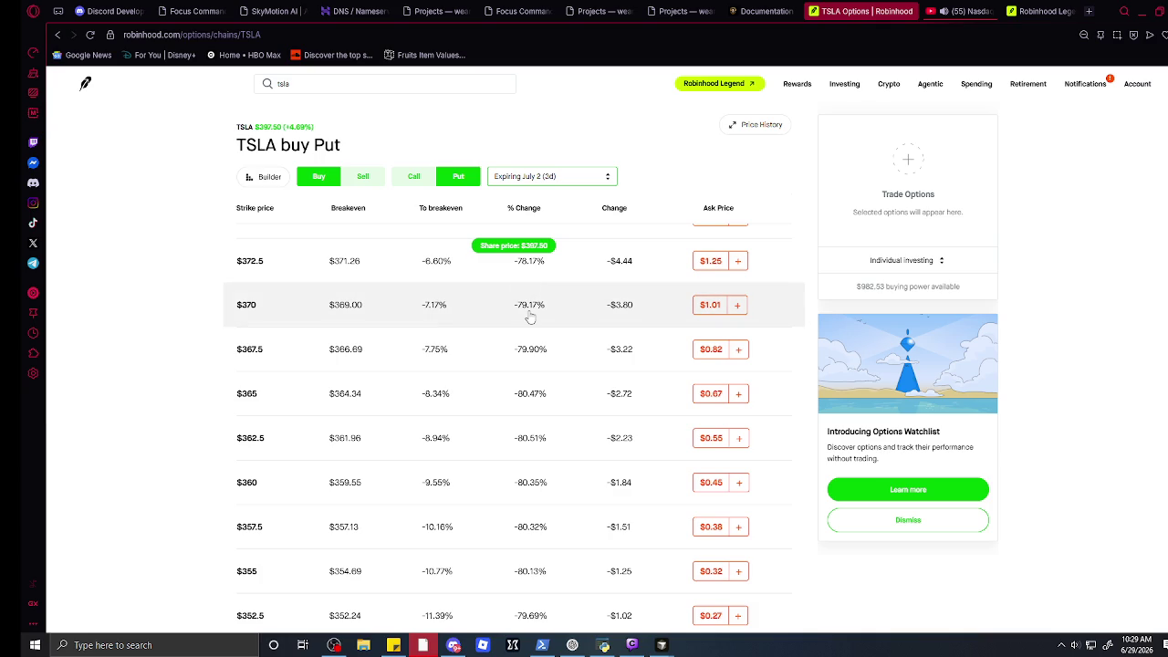
pyautogui.click(530, 310)
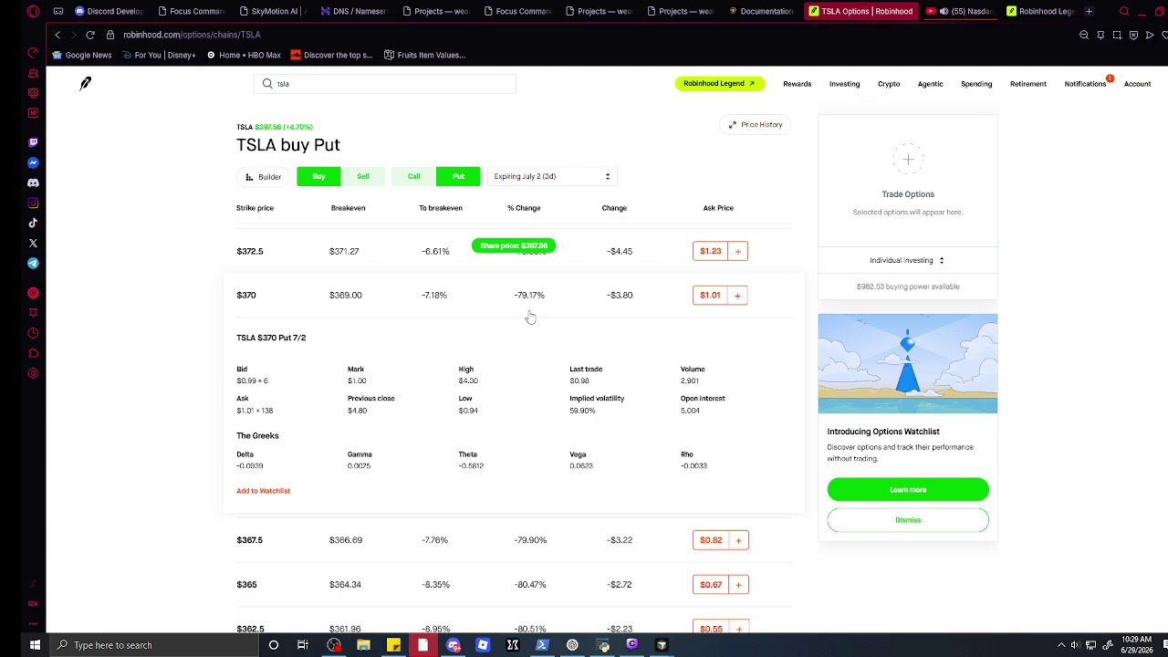
pyautogui.click(702, 301)
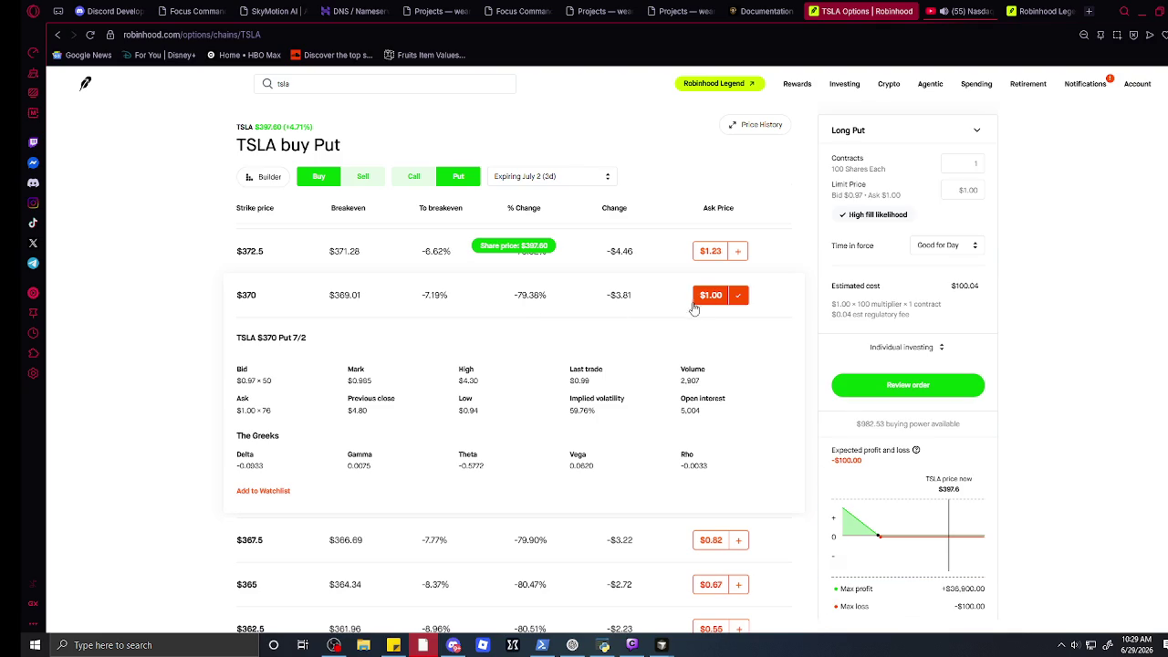
pyautogui.click(963, 165)
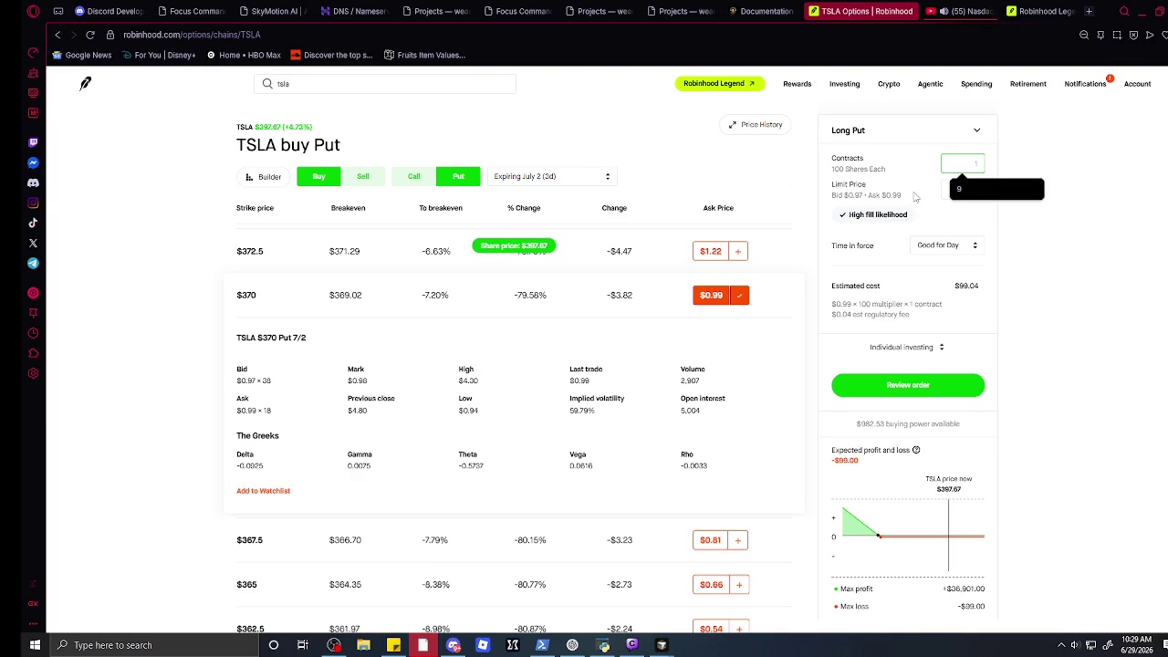
# Review and submit the one-contract $370 July 2 put buy order at $0.96 limit
pyautogui.click(890, 387)
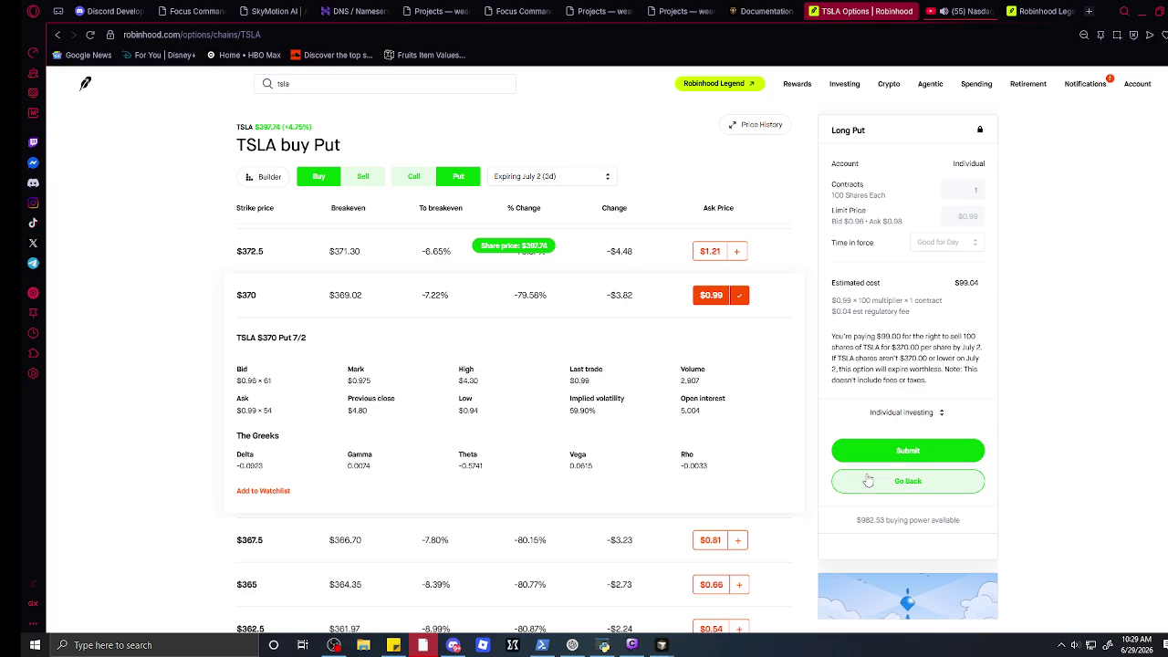
pyautogui.click(868, 480)
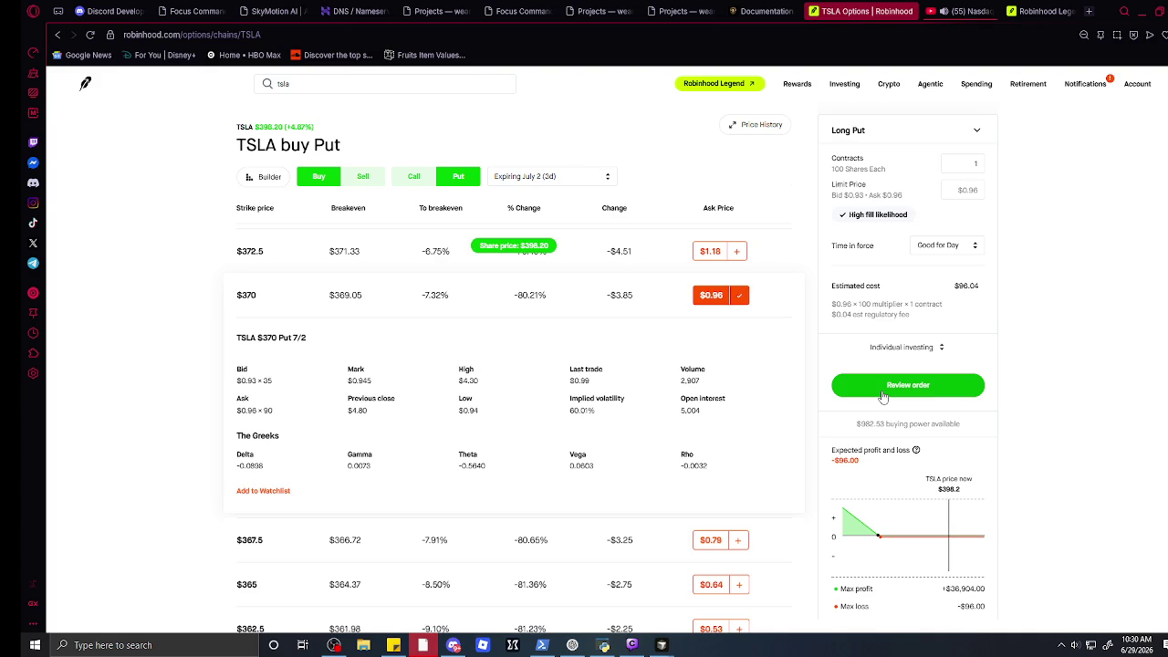
pyautogui.click(883, 392)
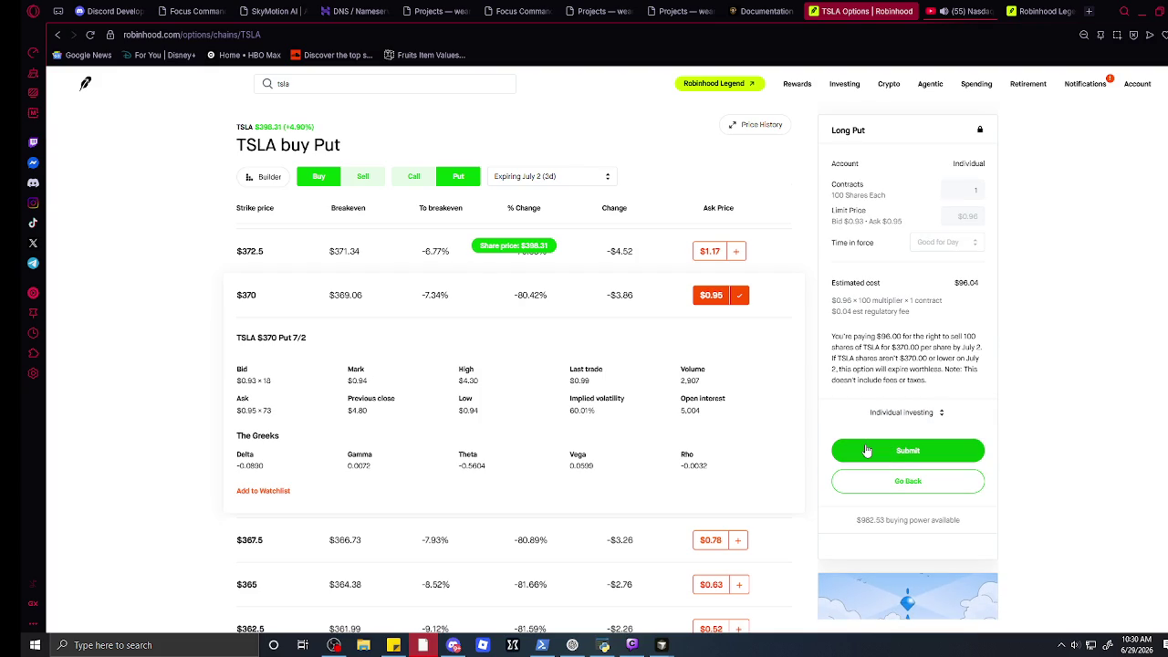
pyautogui.click(867, 450)
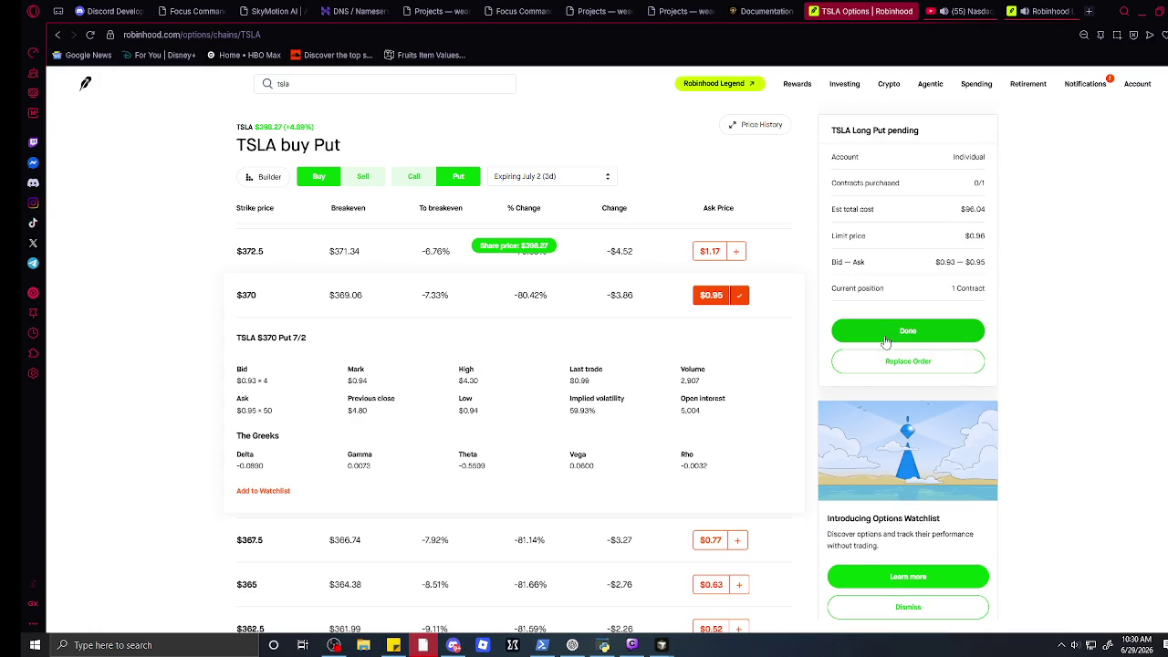
pyautogui.click(892, 330)
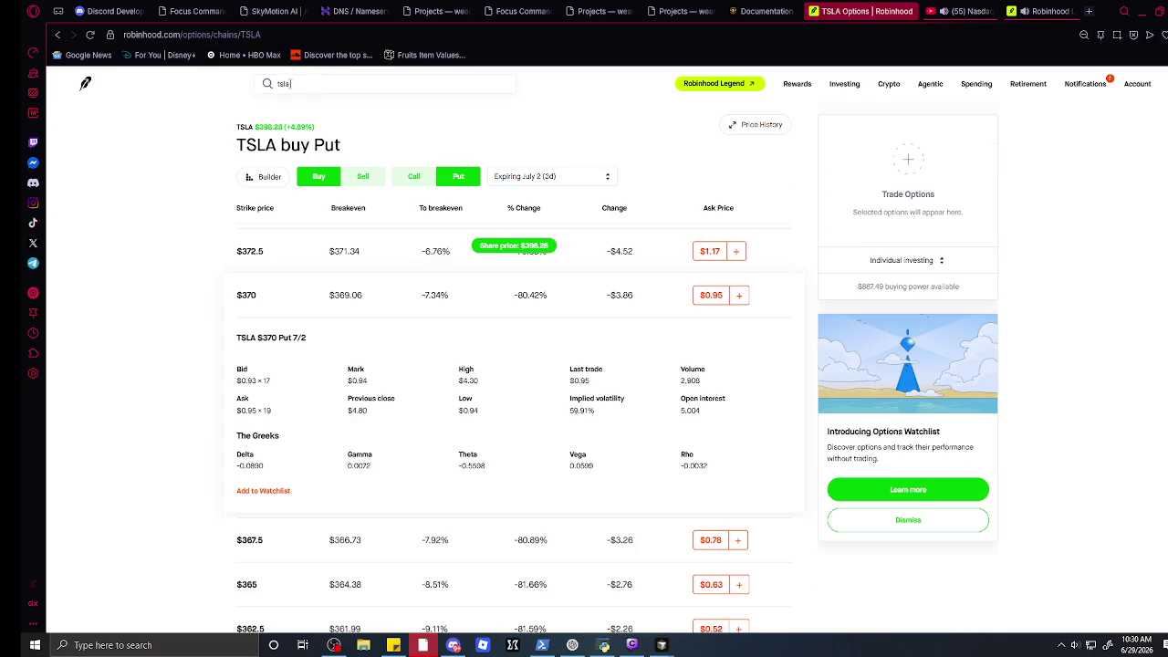
# Go to the home portfolio and open the held TSLA $370 Put position
pyautogui.click(87, 85)
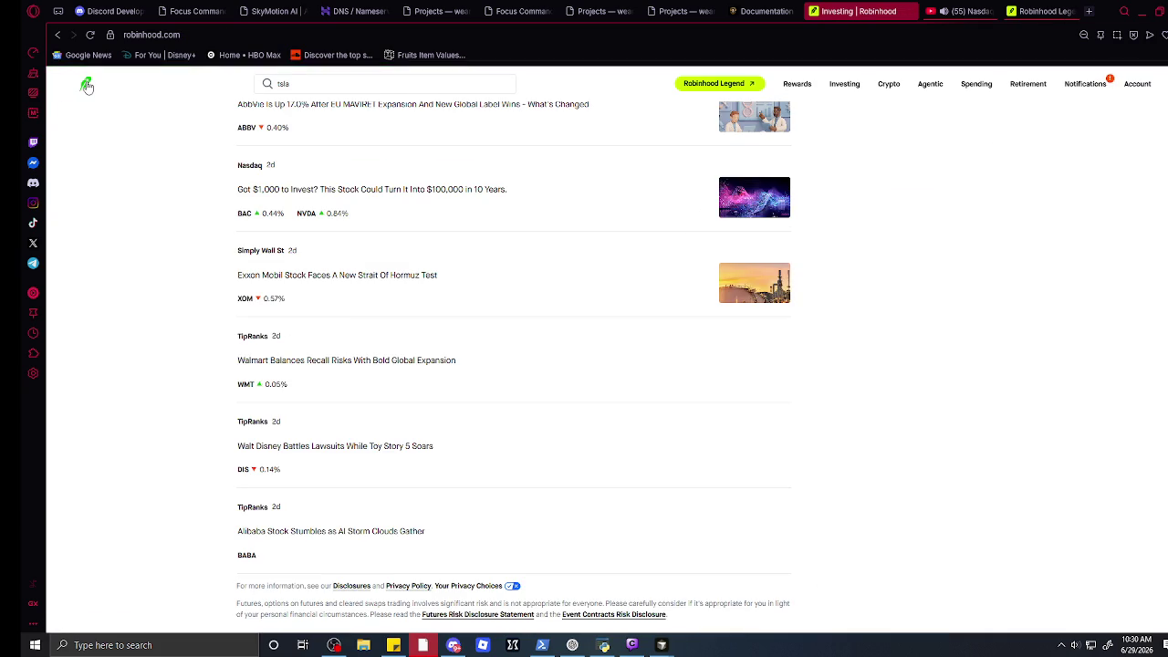
pyautogui.scroll(-5, 239, 236)
pyautogui.scroll(20, 239, 236)
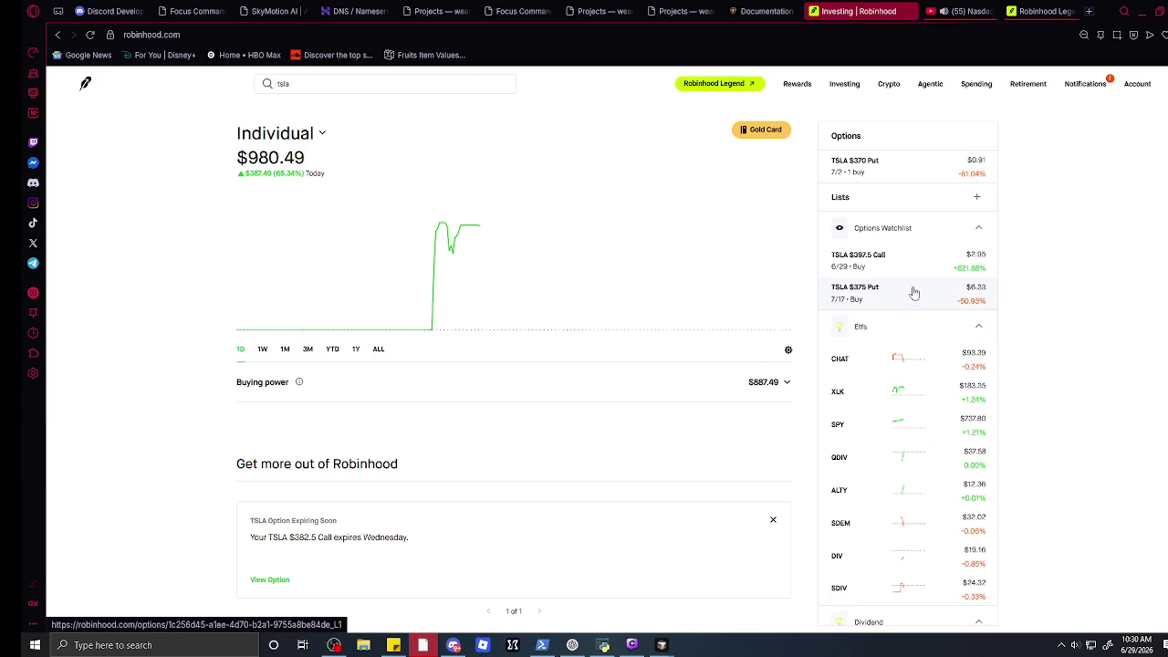
pyautogui.click(913, 173)
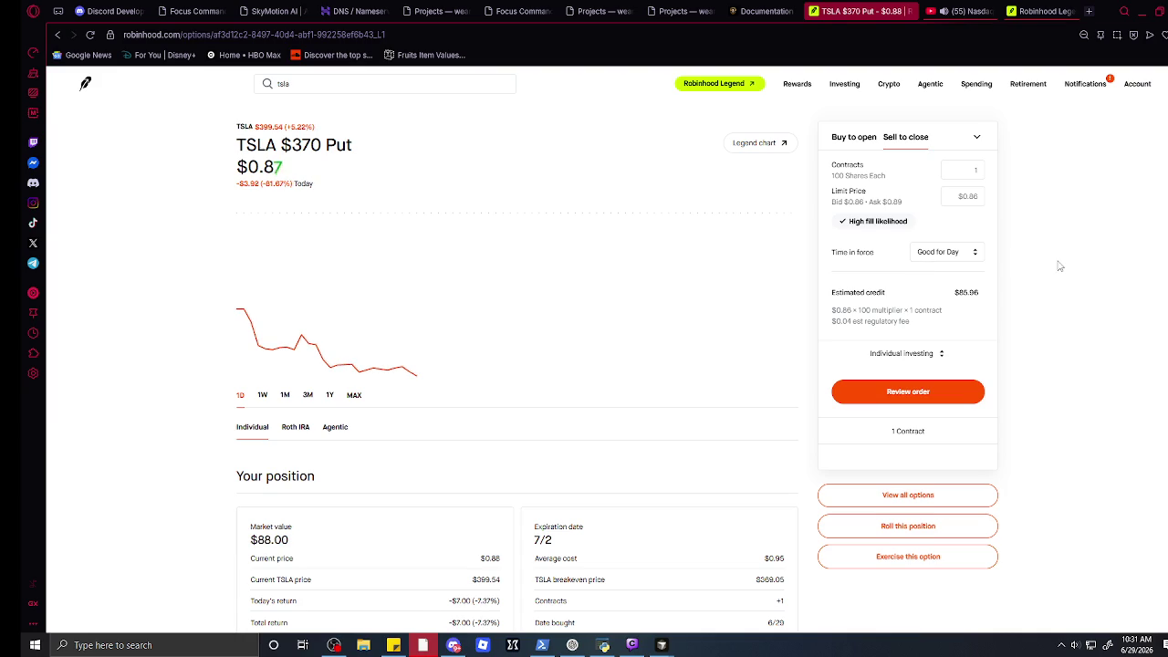
pyautogui.scroll(-3, 1058, 266)
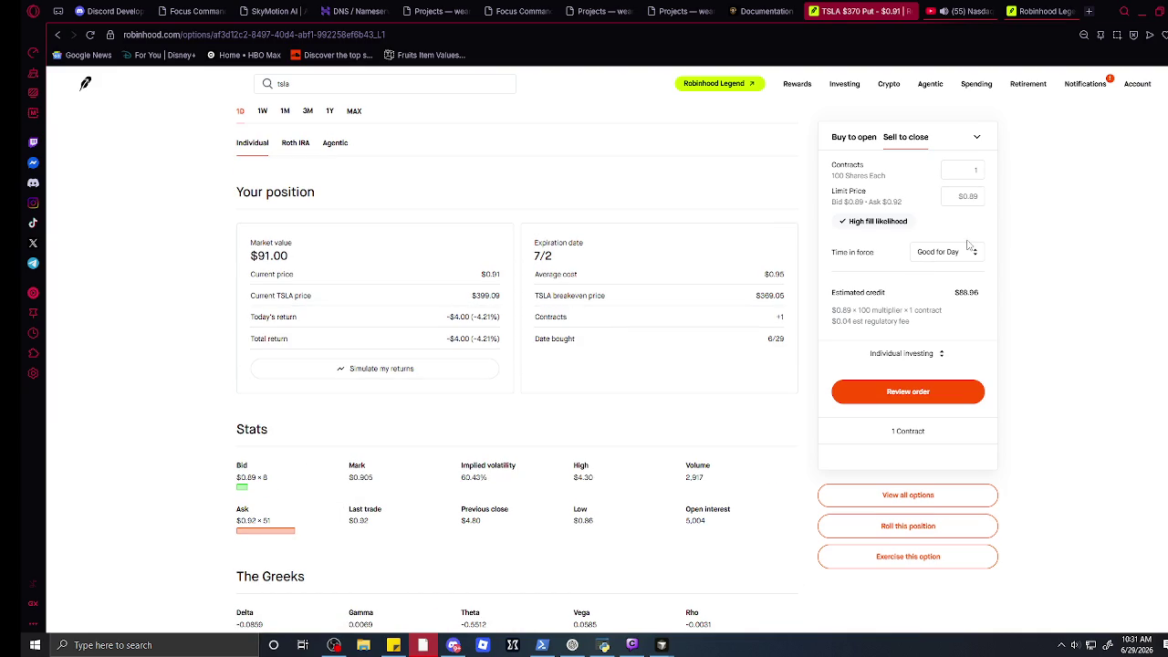
pyautogui.click(972, 196)
pyautogui.scroll(3, 834, 270)
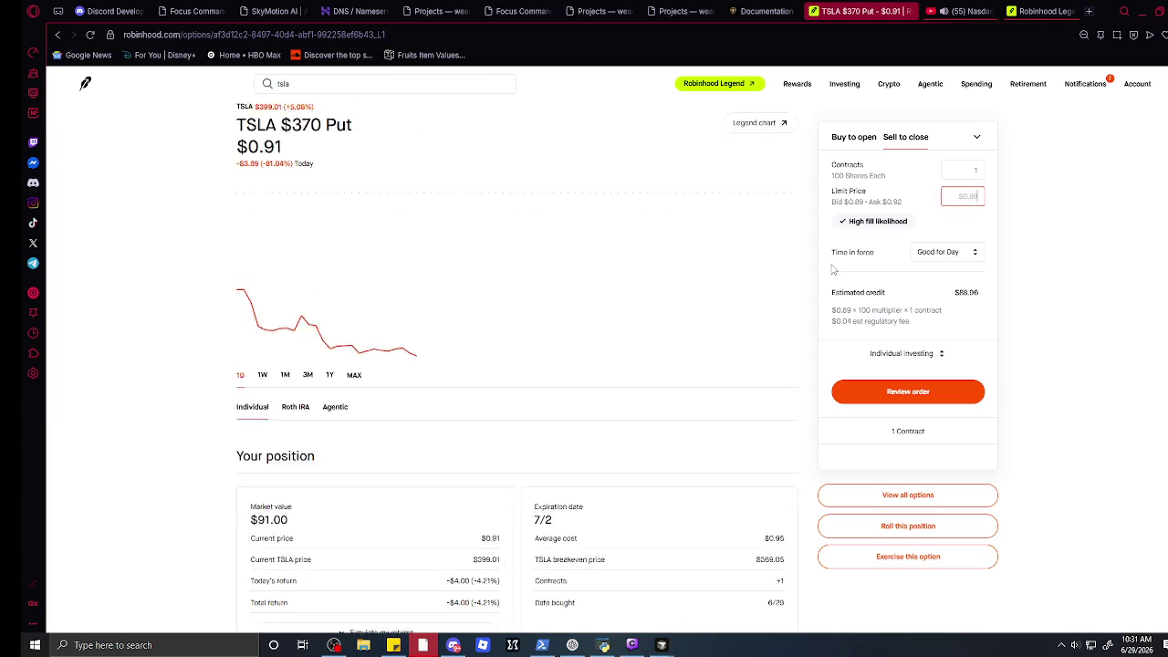
pyautogui.scroll(-3, 833, 270)
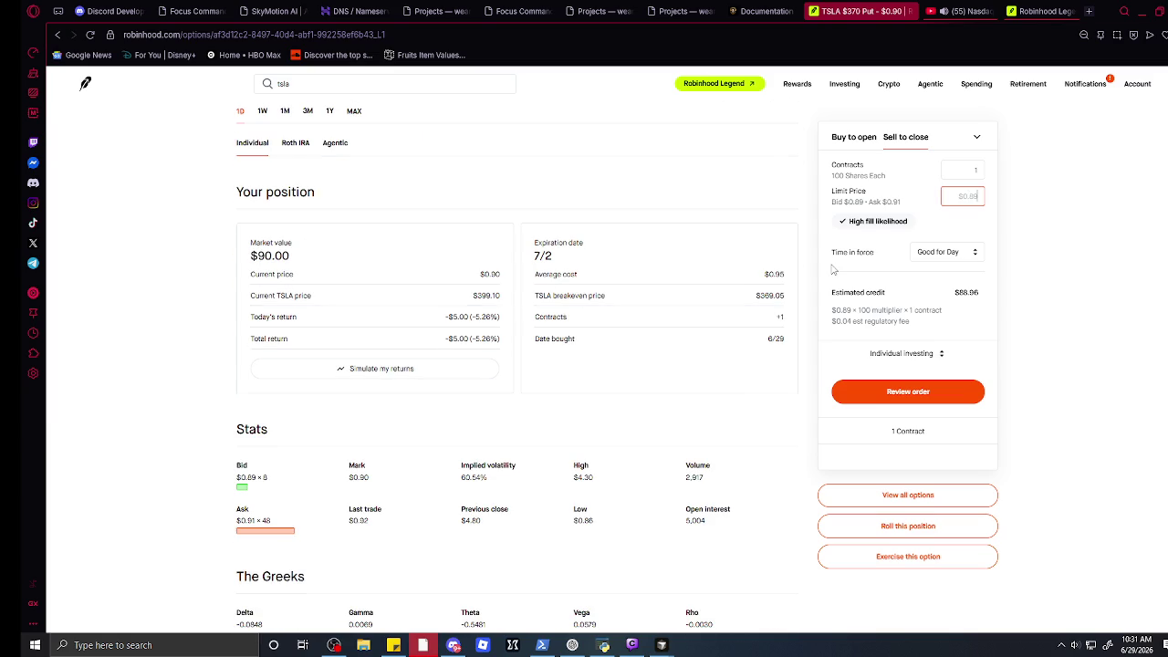
pyautogui.scroll(3, 833, 270)
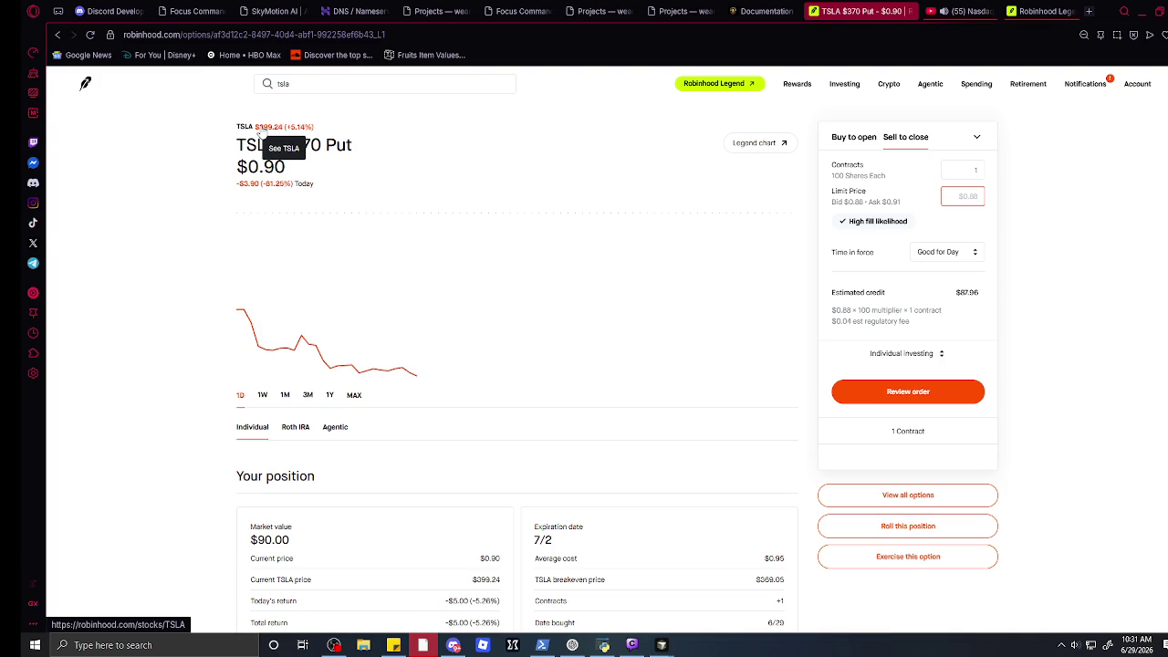
pyautogui.click(260, 134)
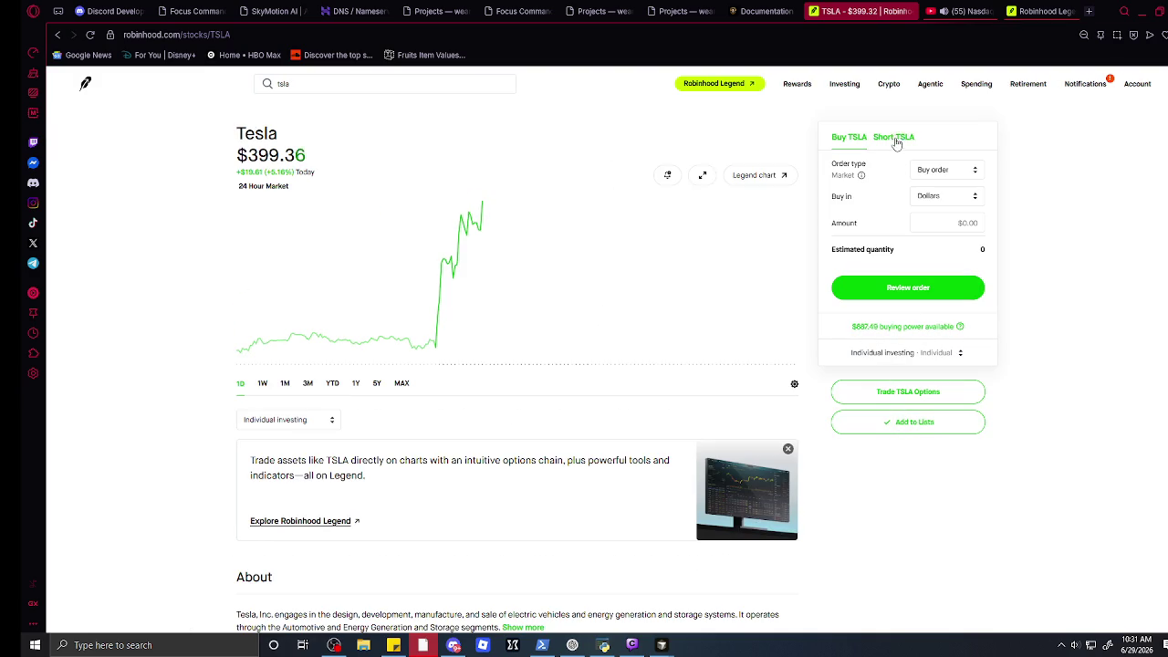
# Check today's TSLA $400 call and put quotes in the chain, then return home
pyautogui.click(902, 390)
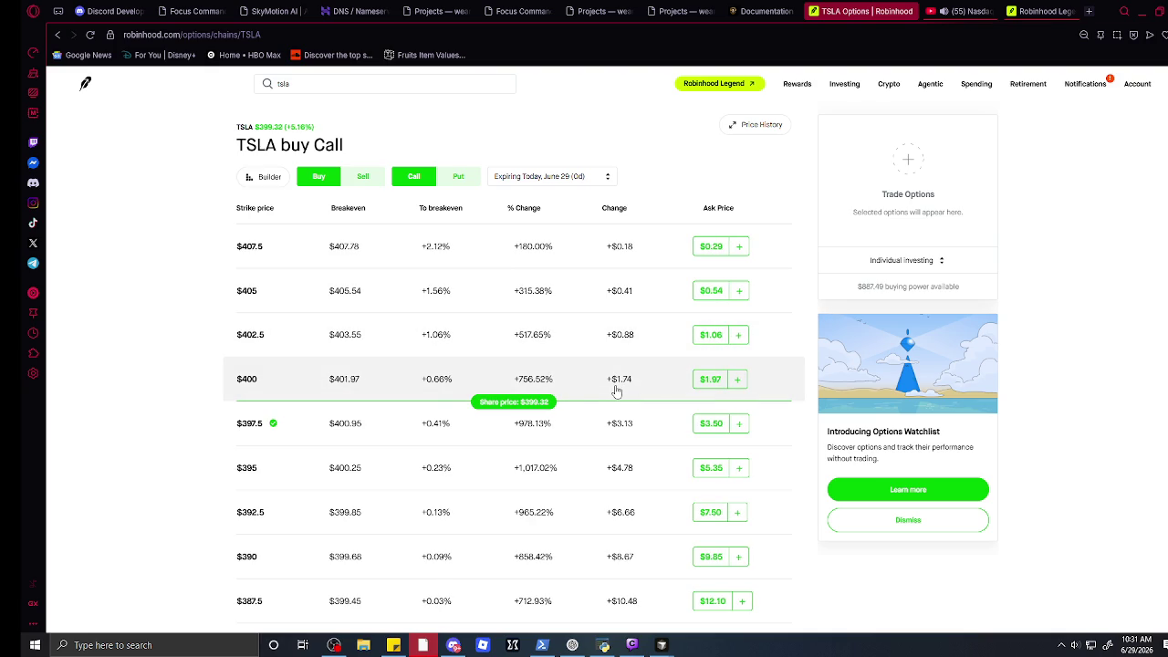
pyautogui.click(616, 391)
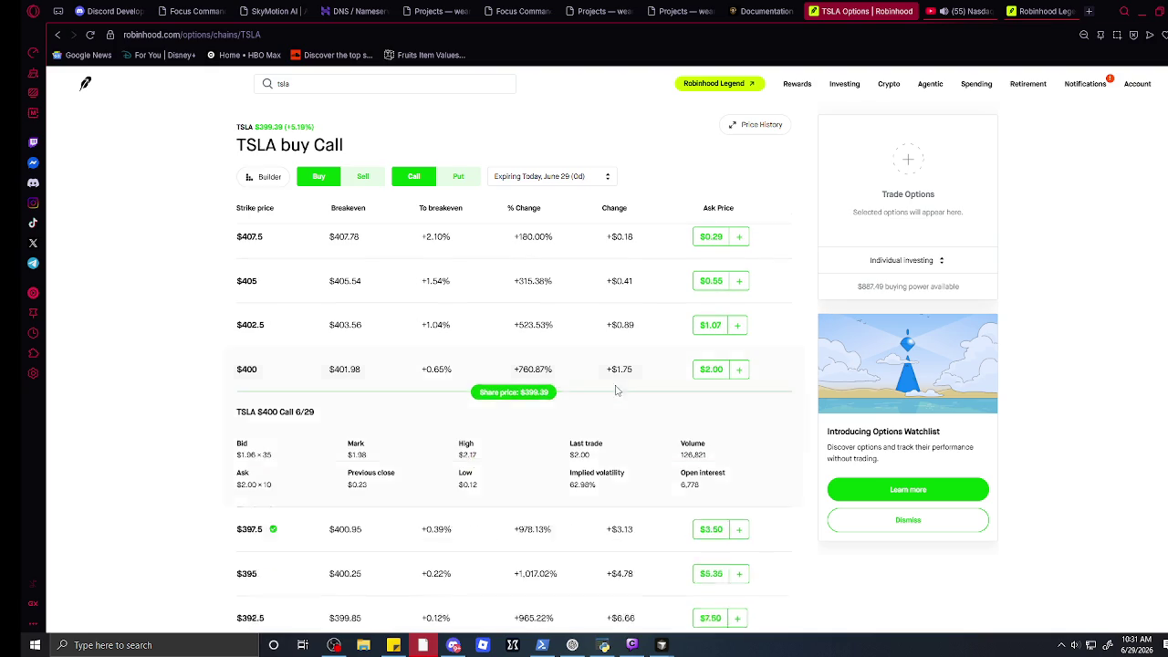
pyautogui.click(712, 370)
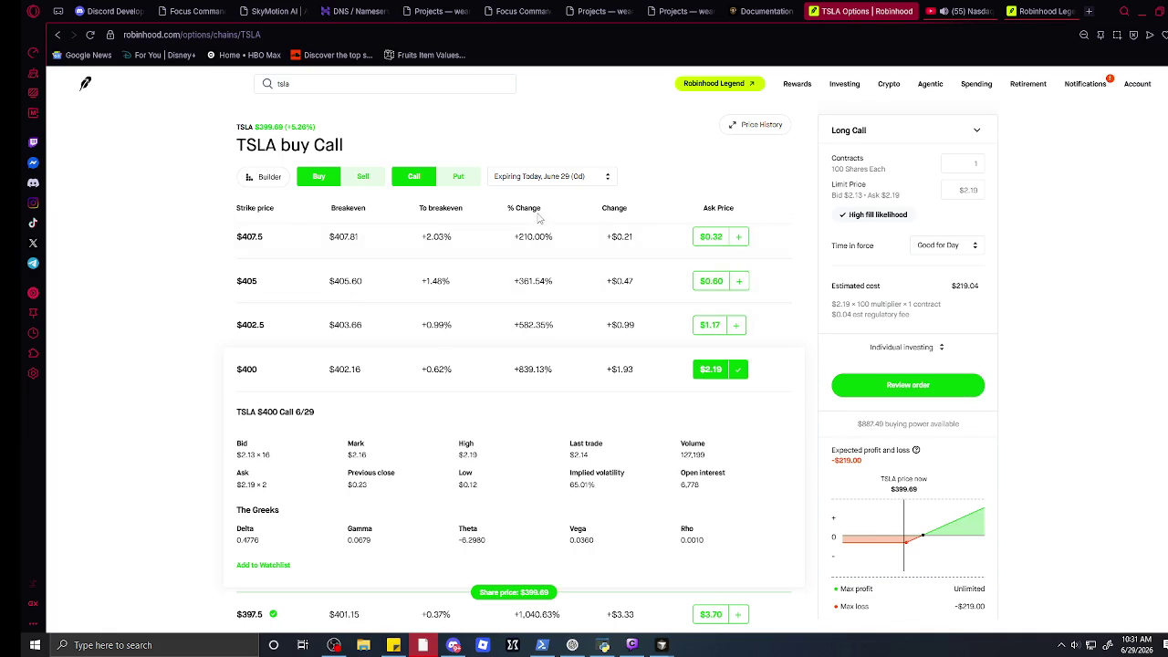
pyautogui.click(458, 176)
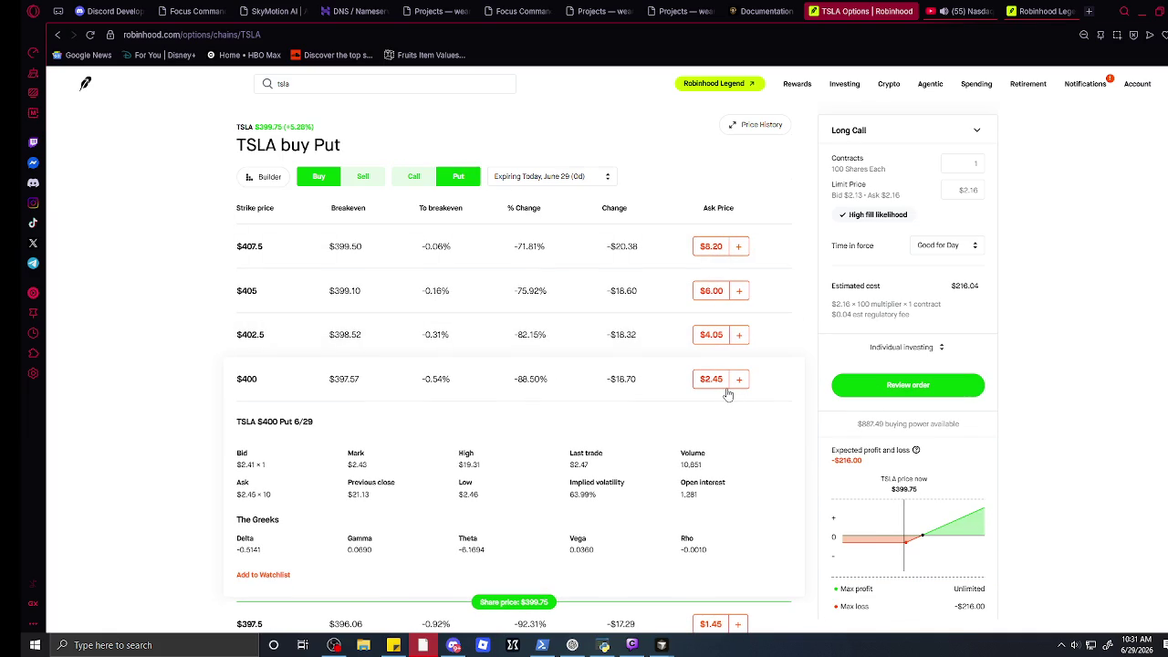
pyautogui.scroll(-2, 722, 397)
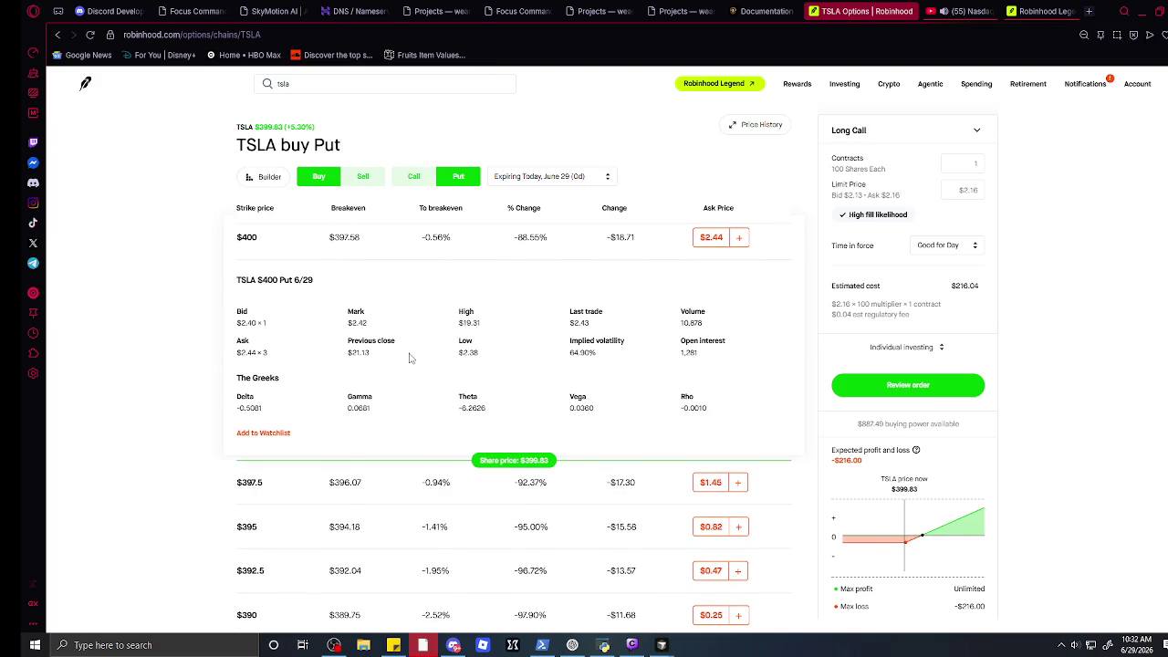
pyautogui.click(87, 84)
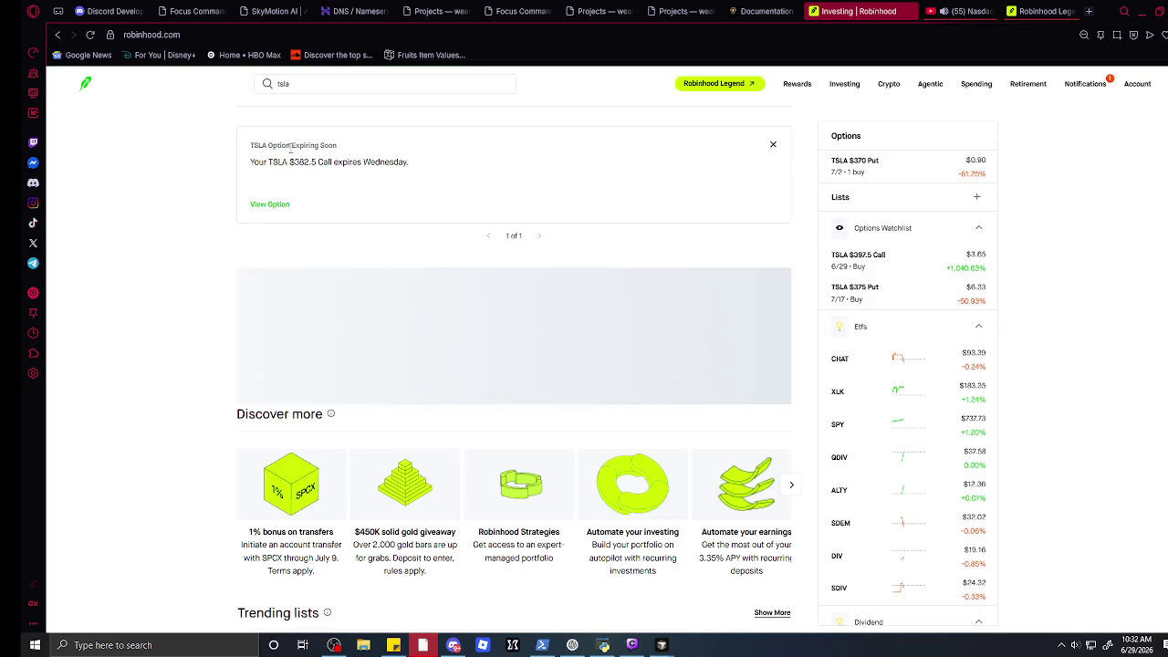
# Buy one more TSLA $370 put contract at $0.86 limit, bringing the position to 2
pyautogui.click(920, 163)
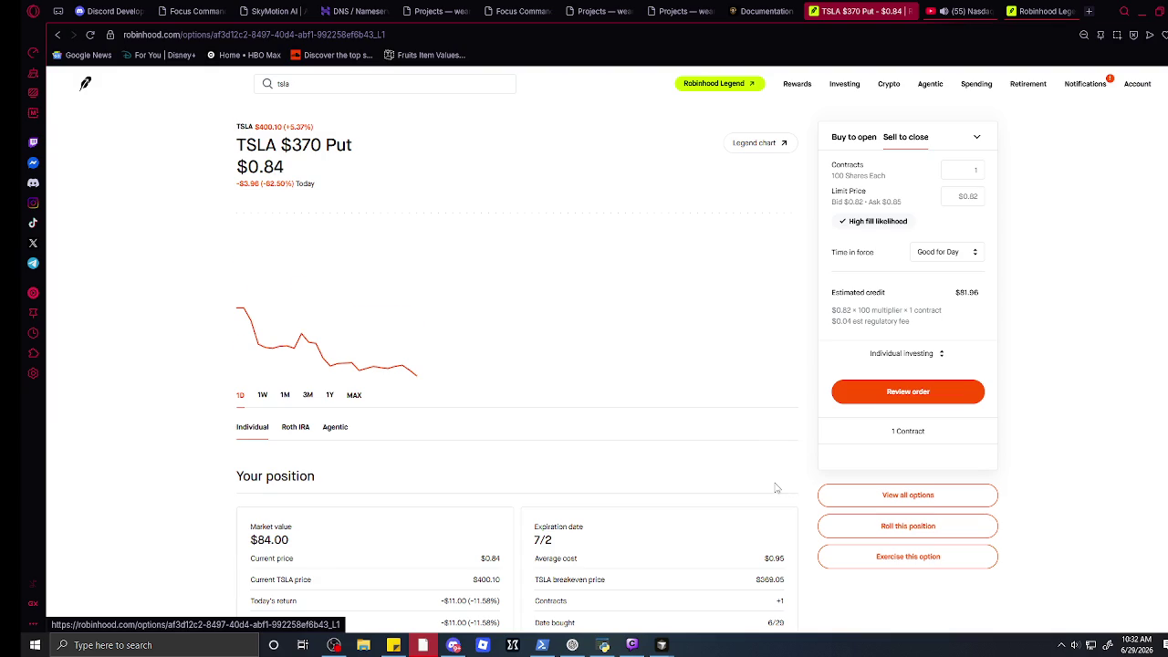
pyautogui.scroll(-2, 776, 488)
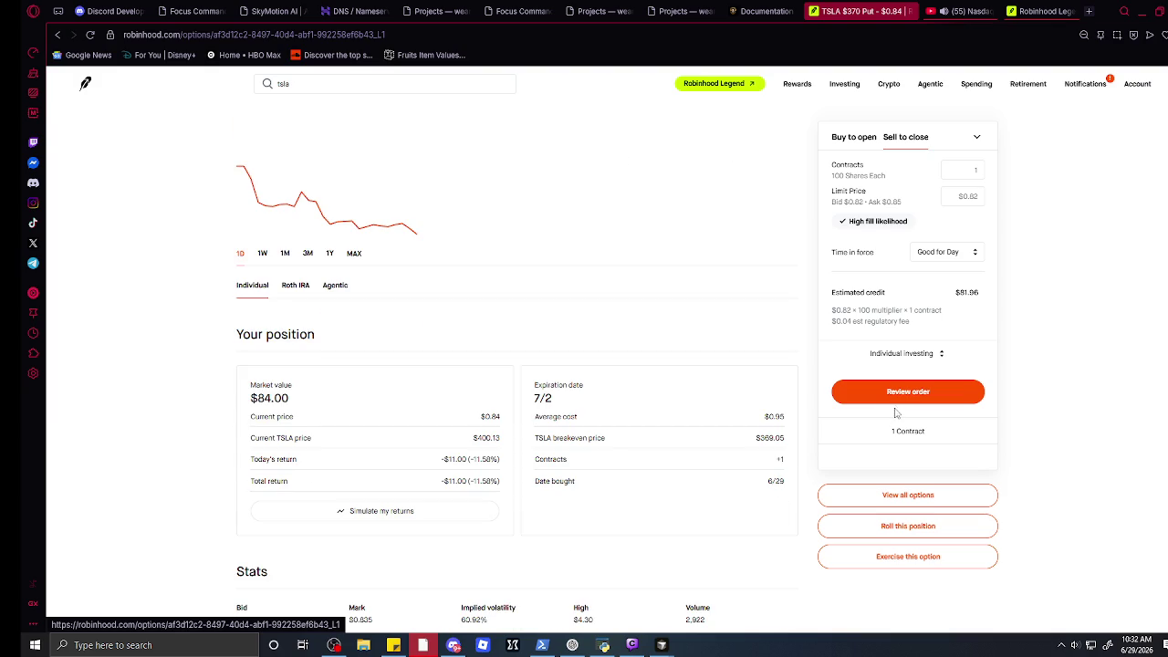
pyautogui.click(855, 139)
pyautogui.click(962, 168)
pyautogui.click(967, 218)
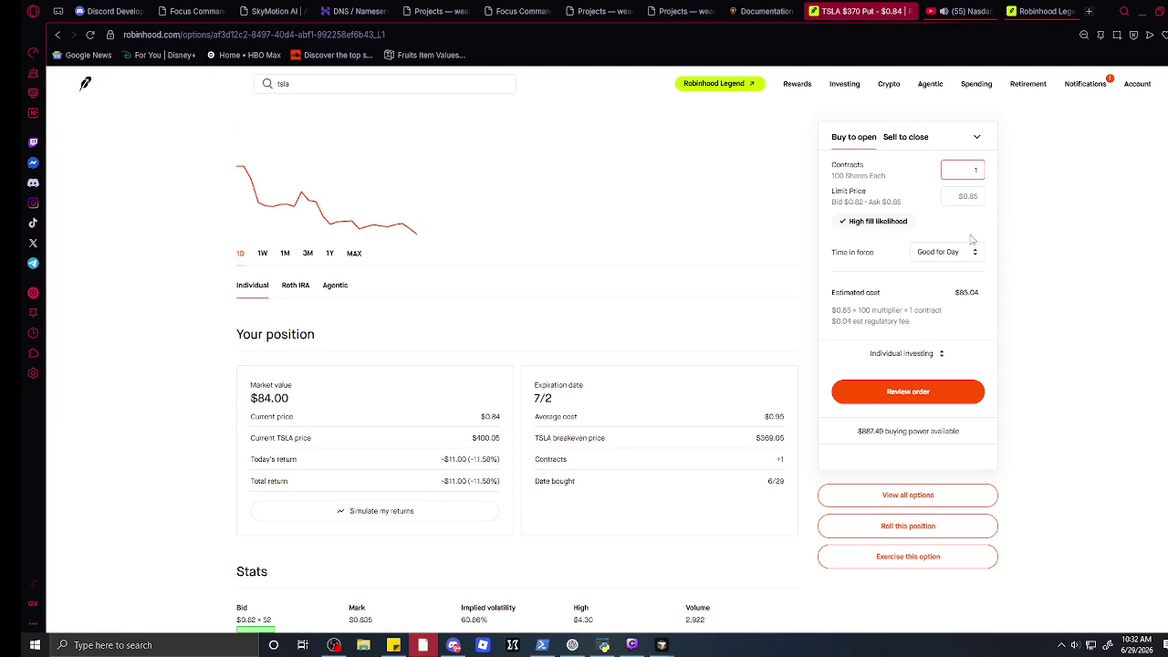
pyautogui.click(921, 396)
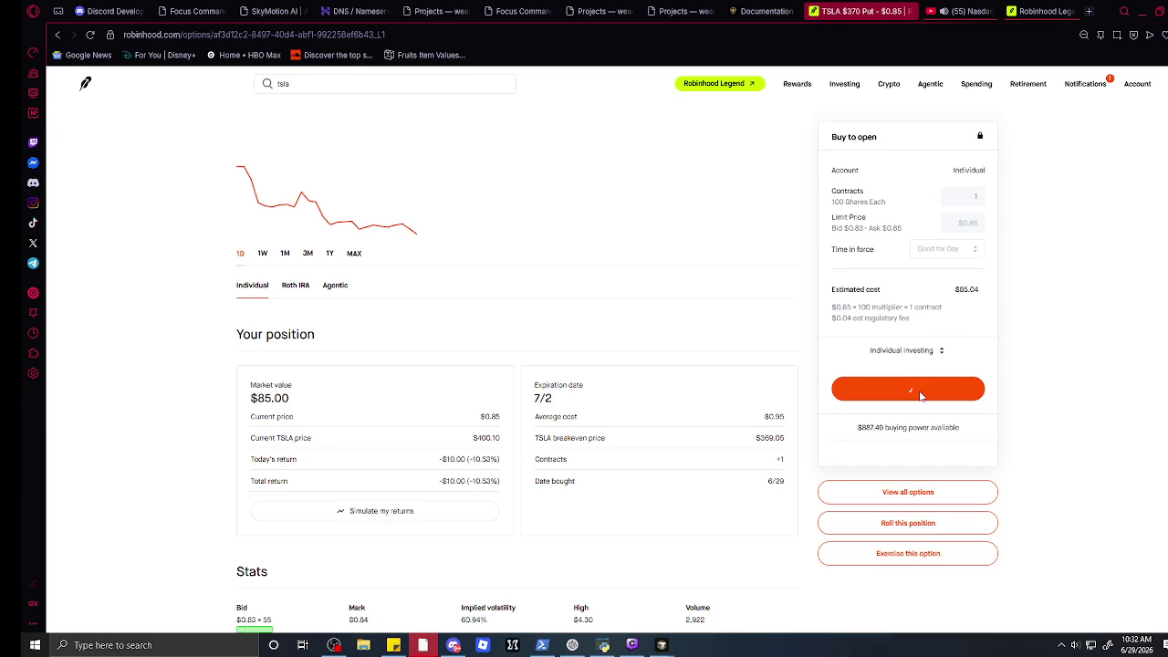
pyautogui.click(898, 462)
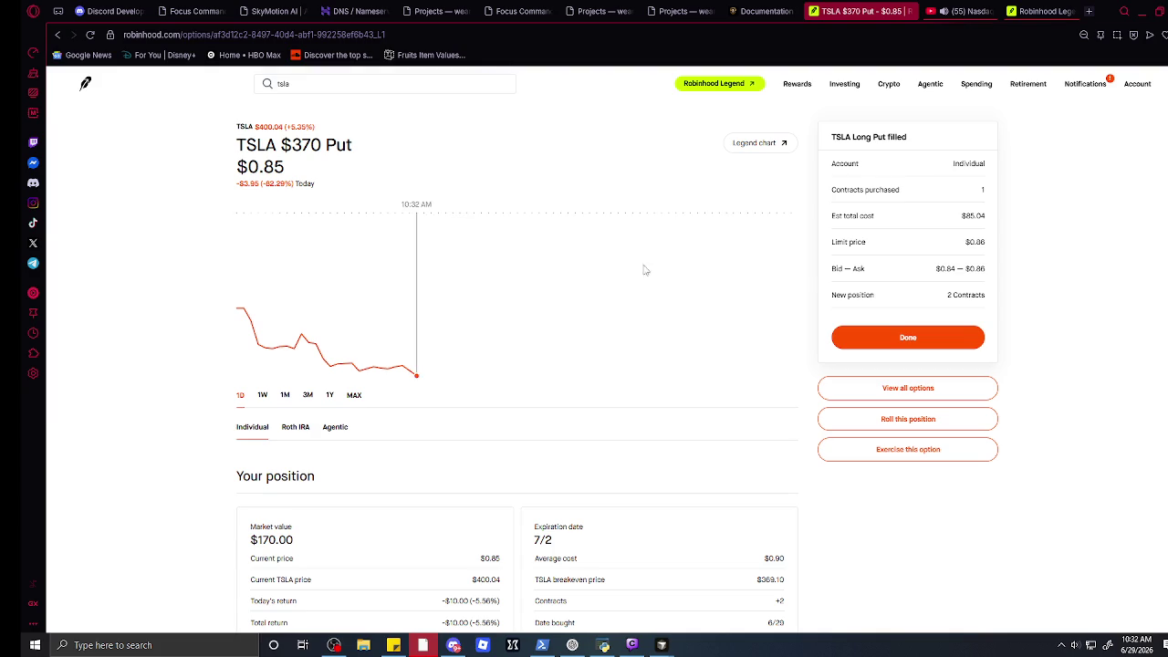
pyautogui.click(965, 337)
pyautogui.click(887, 139)
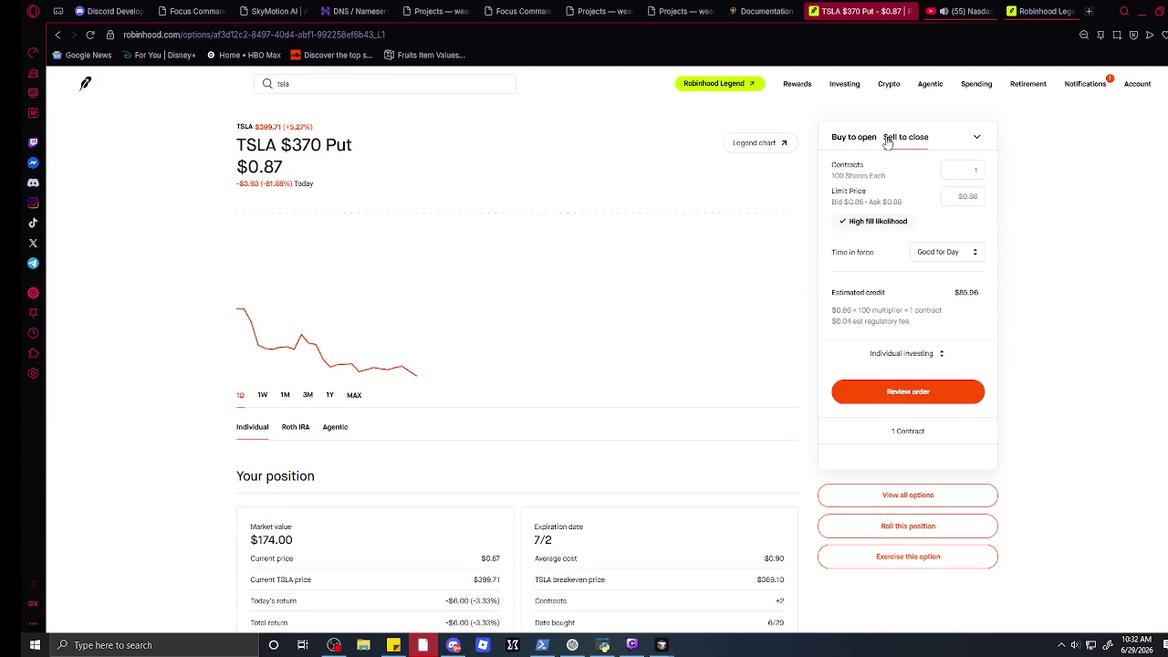
# Set the sell-to-close quantity to 2 contracts and start the limit price at 0.9
pyautogui.click(971, 174)
pyautogui.press('BackSpace')
pyautogui.write('2')
pyautogui.click(969, 195)
pyautogui.write('0.9')
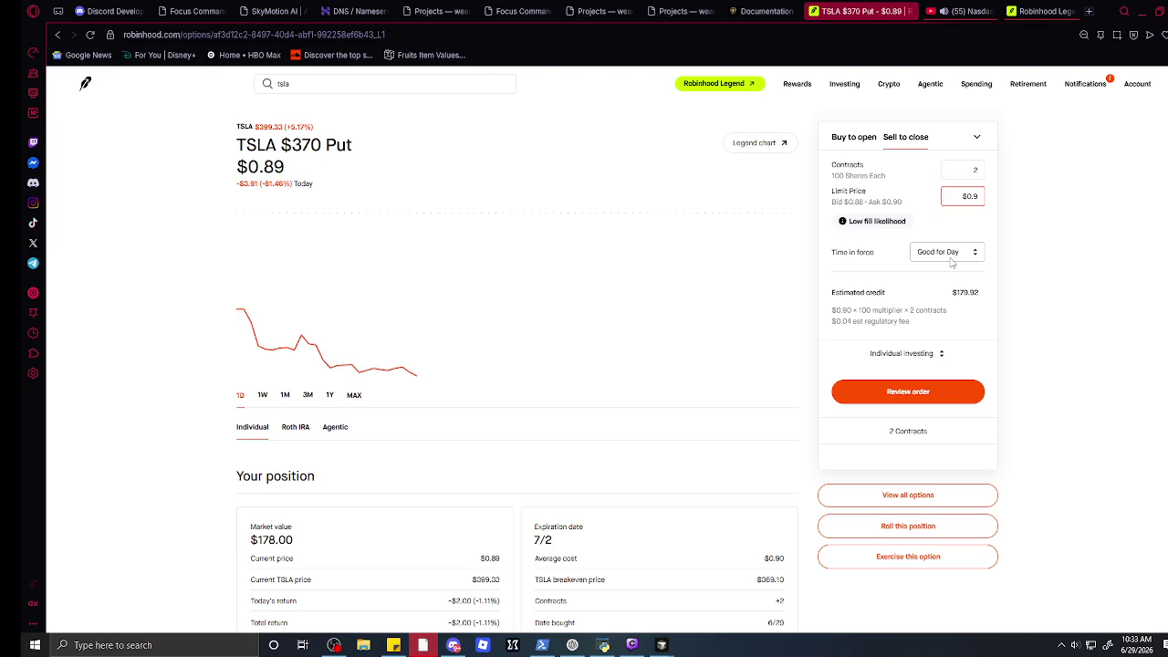
# Adjust the sell limit price through several values, ending at $0.91
pyautogui.write('5')
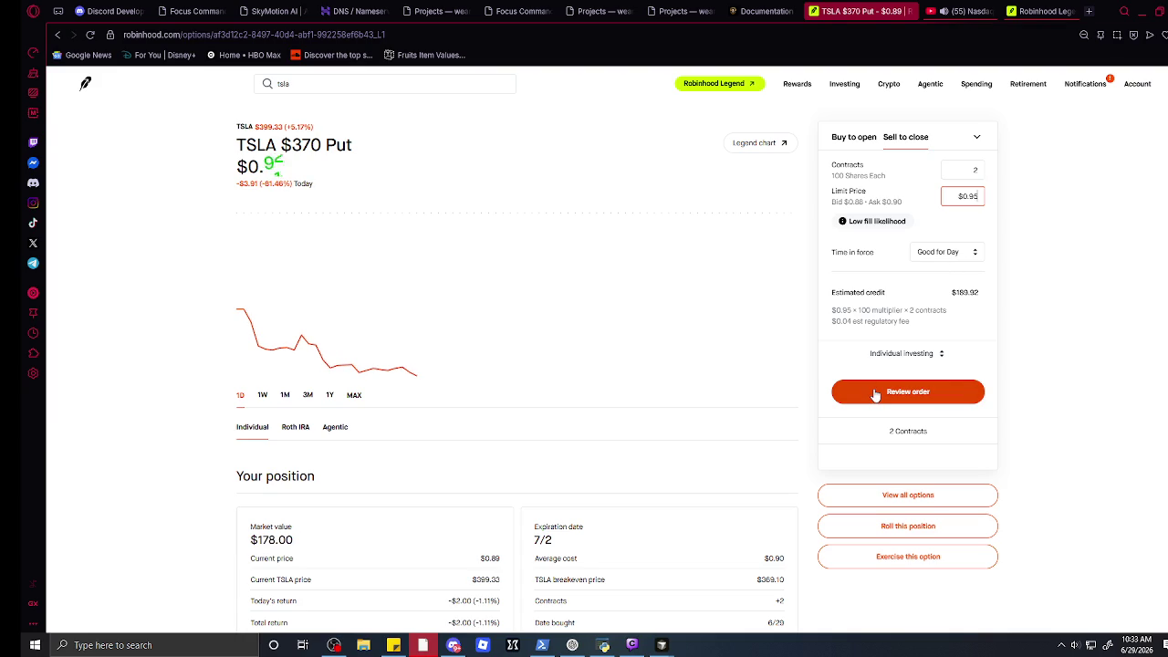
pyautogui.press('BackSpace')
pyautogui.write('1')
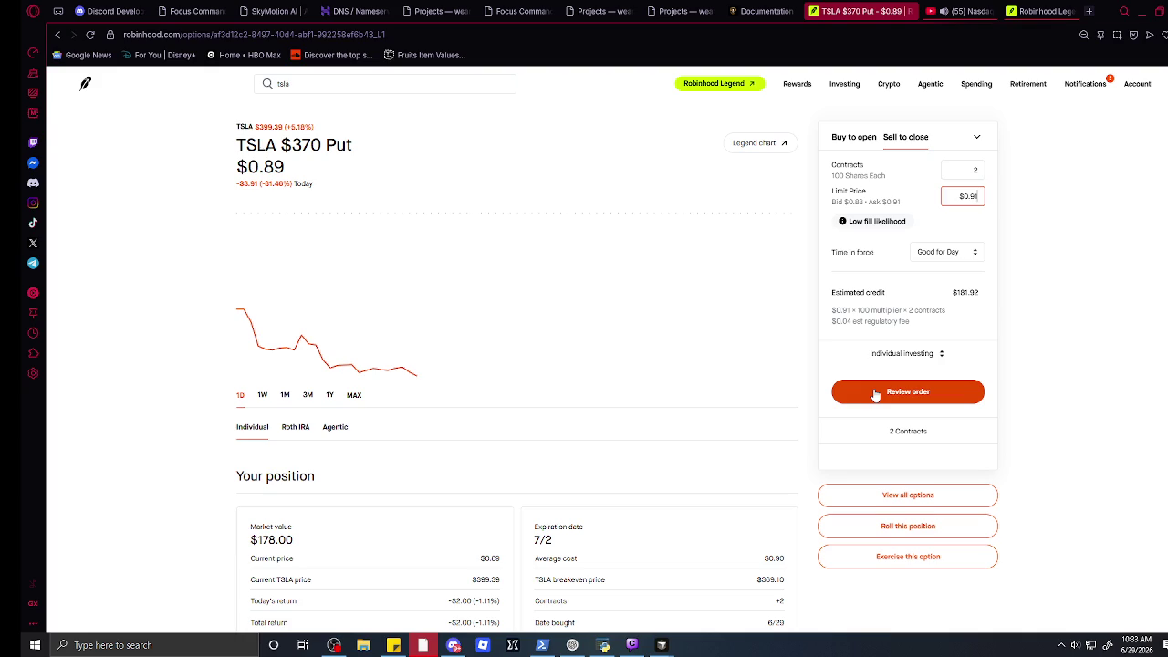
pyautogui.press('BackSpace')
pyautogui.write('1')
pyautogui.press('BackSpace')
pyautogui.press('BackSpace')
pyautogui.press('BackSpace')
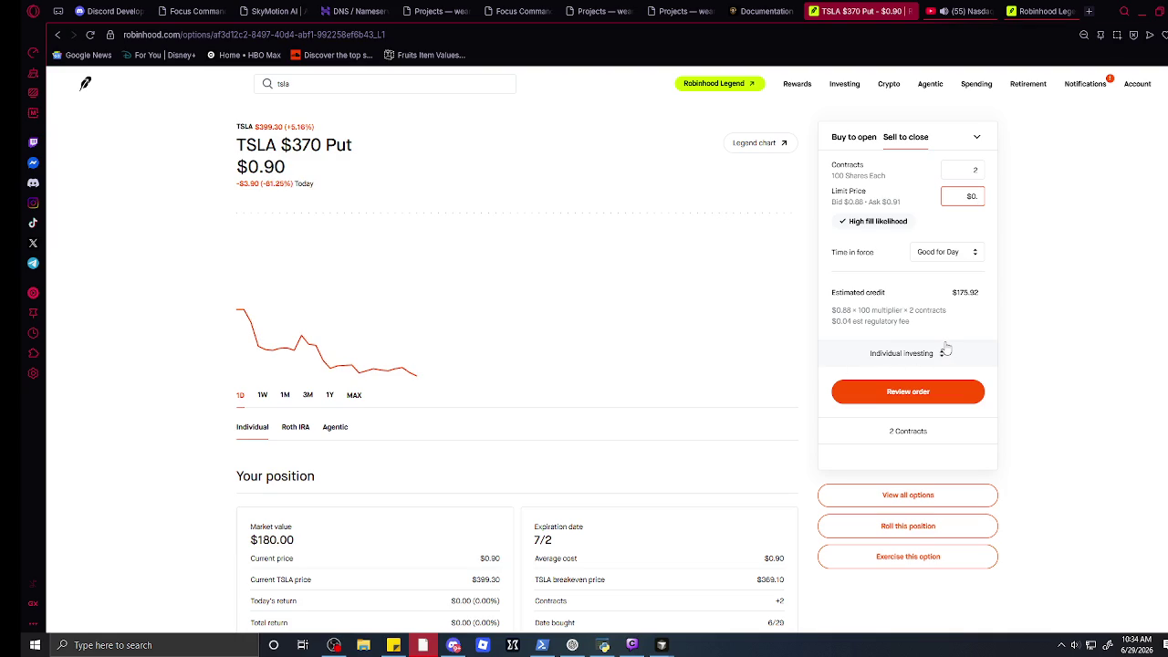
pyautogui.write('9')
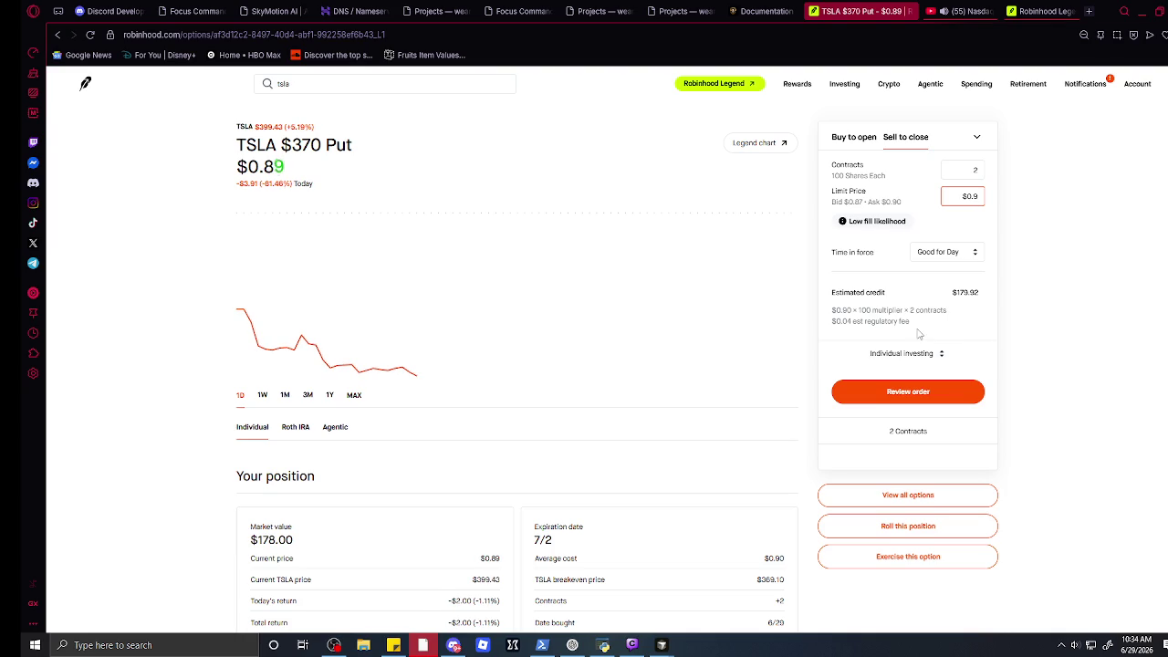
pyautogui.write('5')
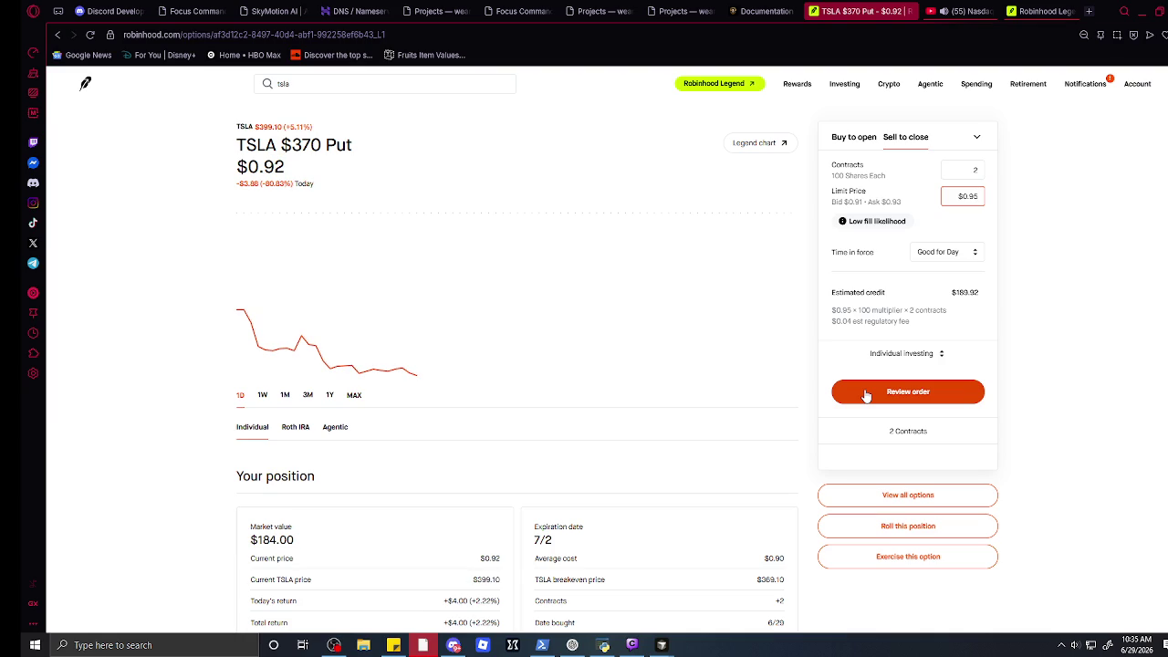
pyautogui.press('BackSpace')
pyautogui.write('2')
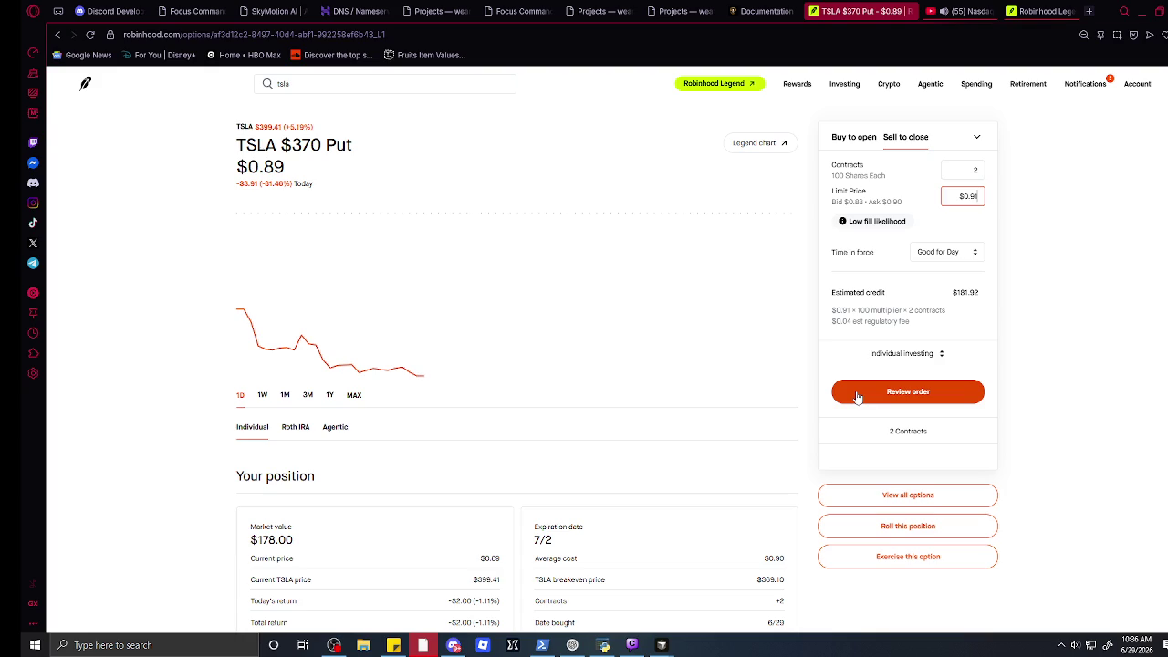
pyautogui.click(975, 169)
# Change the sell-to-close ticket to 1 contract and adjust the limit price between $0.91 and $0.90
pyautogui.press('BackSpace')
pyautogui.write('1')
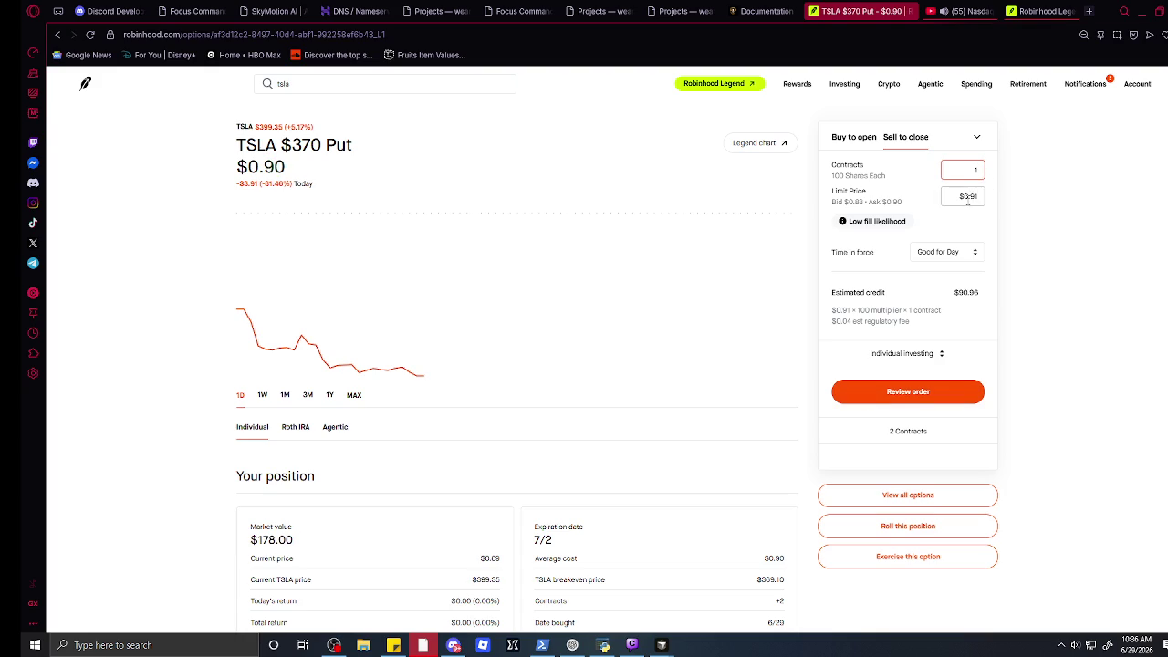
pyautogui.click(974, 199)
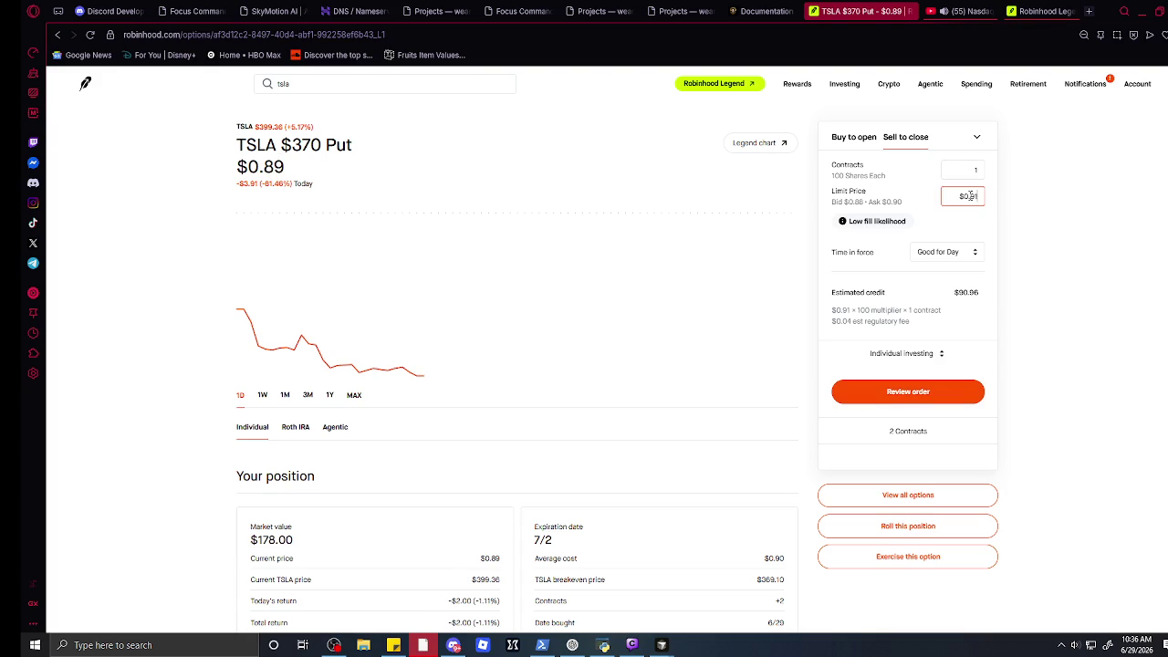
pyautogui.moveTo(969, 196); pyautogui.dragTo(983, 208)
pyautogui.write('90')
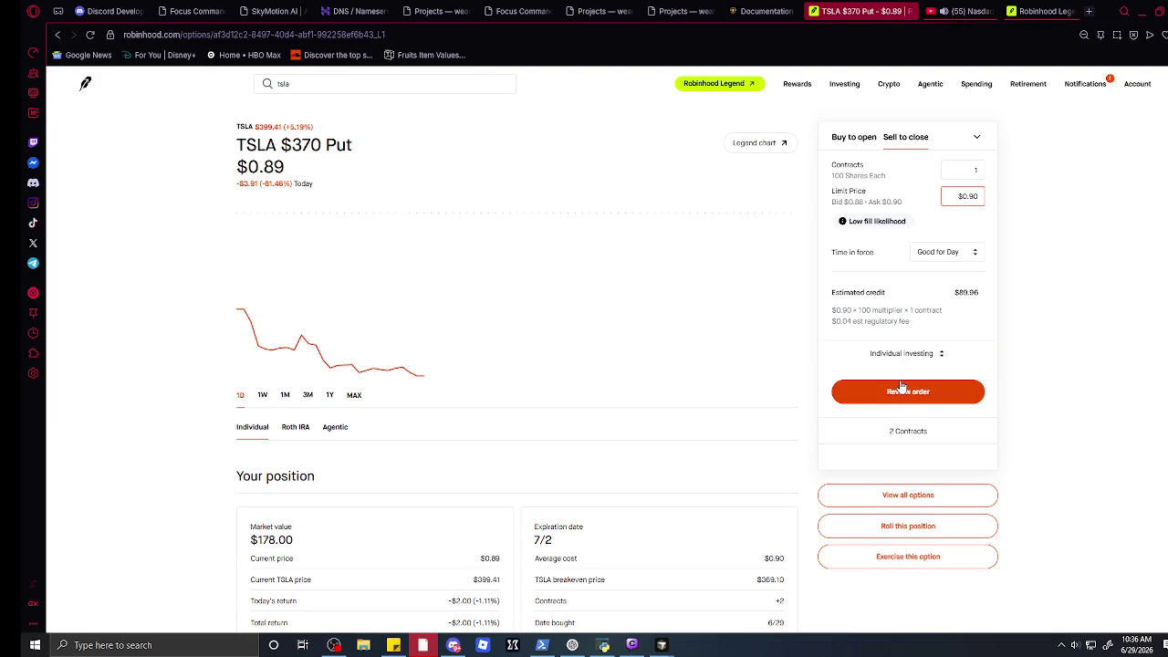
pyautogui.press('BackSpace')
pyautogui.write('1')
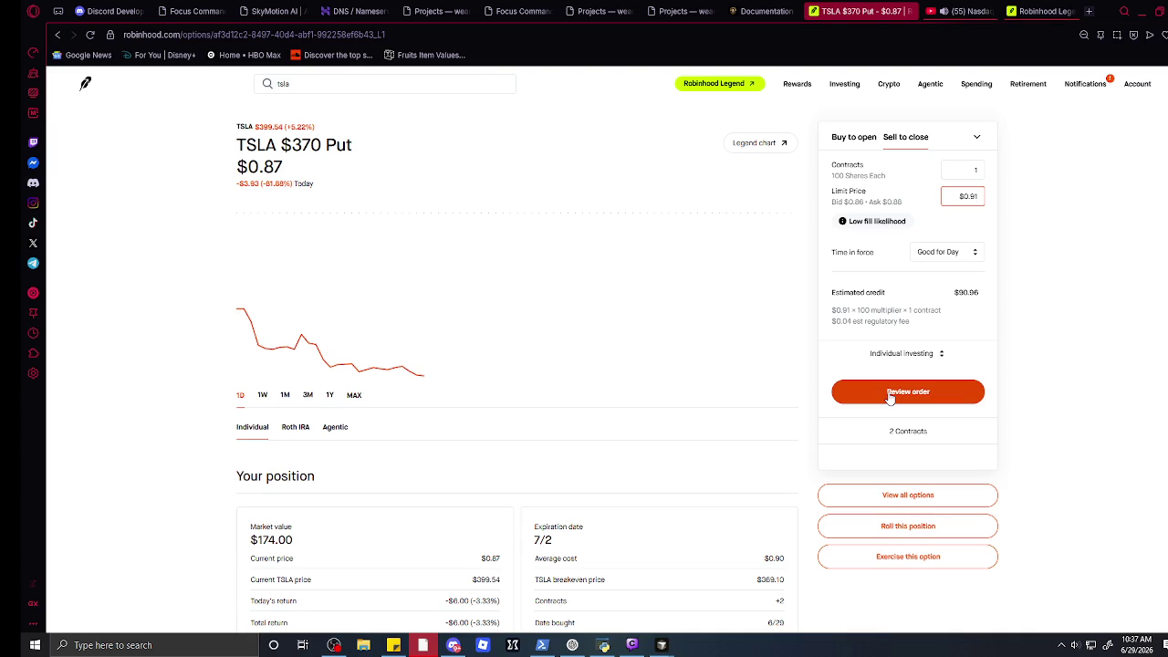
pyautogui.press('BackSpace')
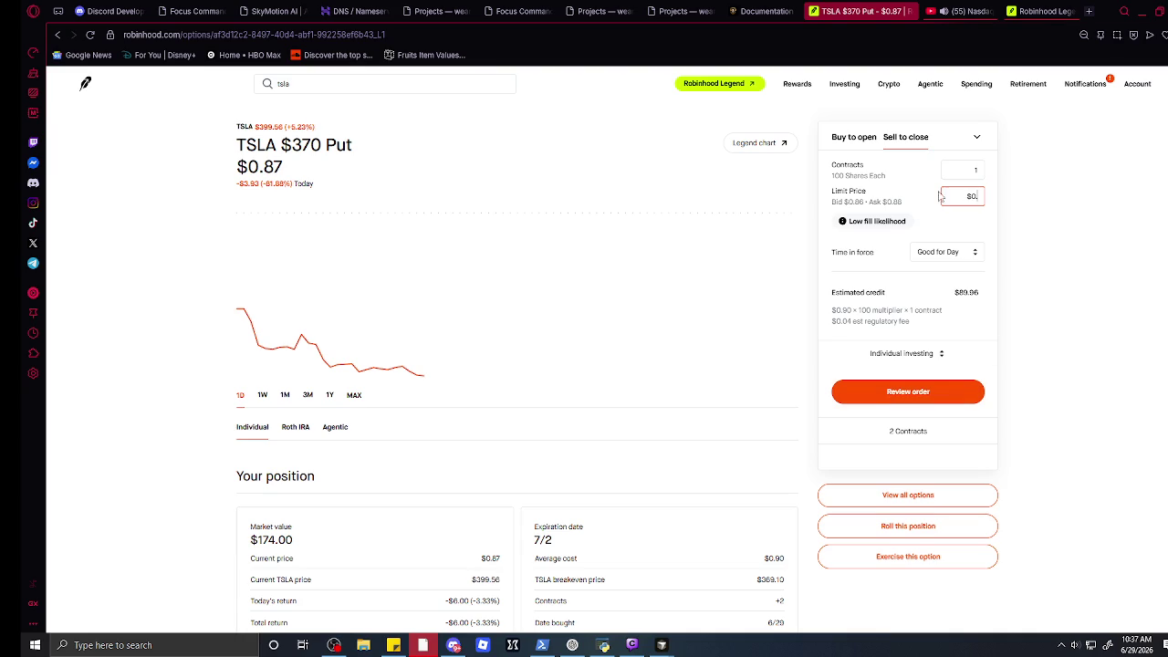
pyautogui.click(982, 140)
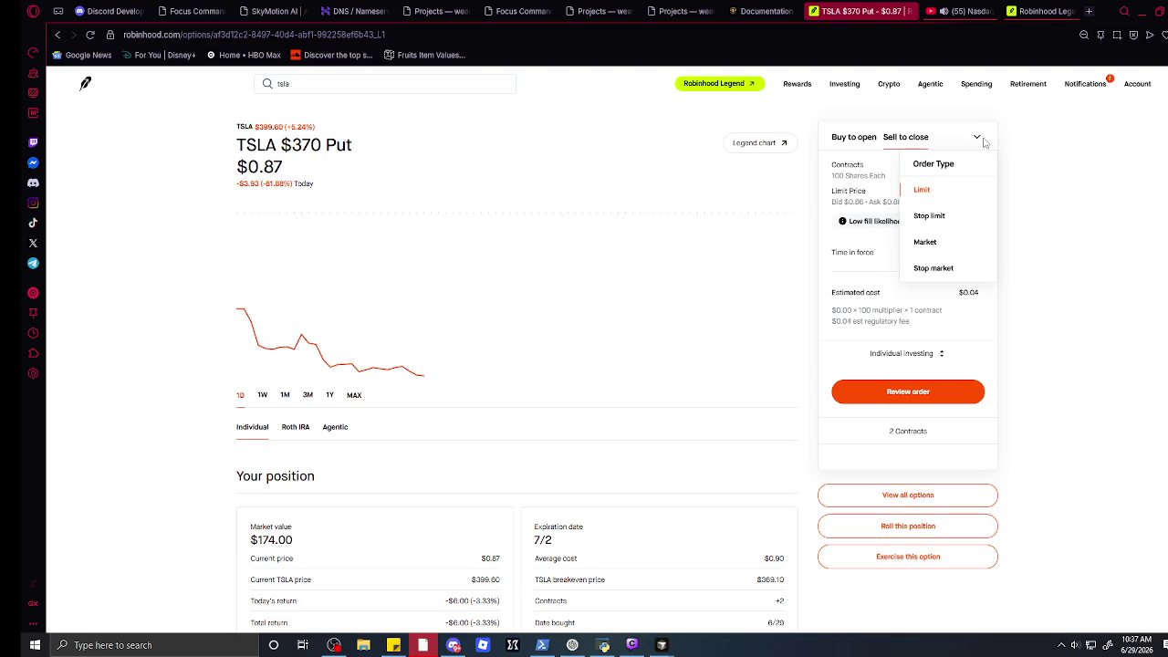
# Switch the sell-to-close ticket to a stop market order for 2 contracts
pyautogui.click(935, 268)
pyautogui.click(969, 208)
pyautogui.write('2')
pyautogui.click(973, 208)
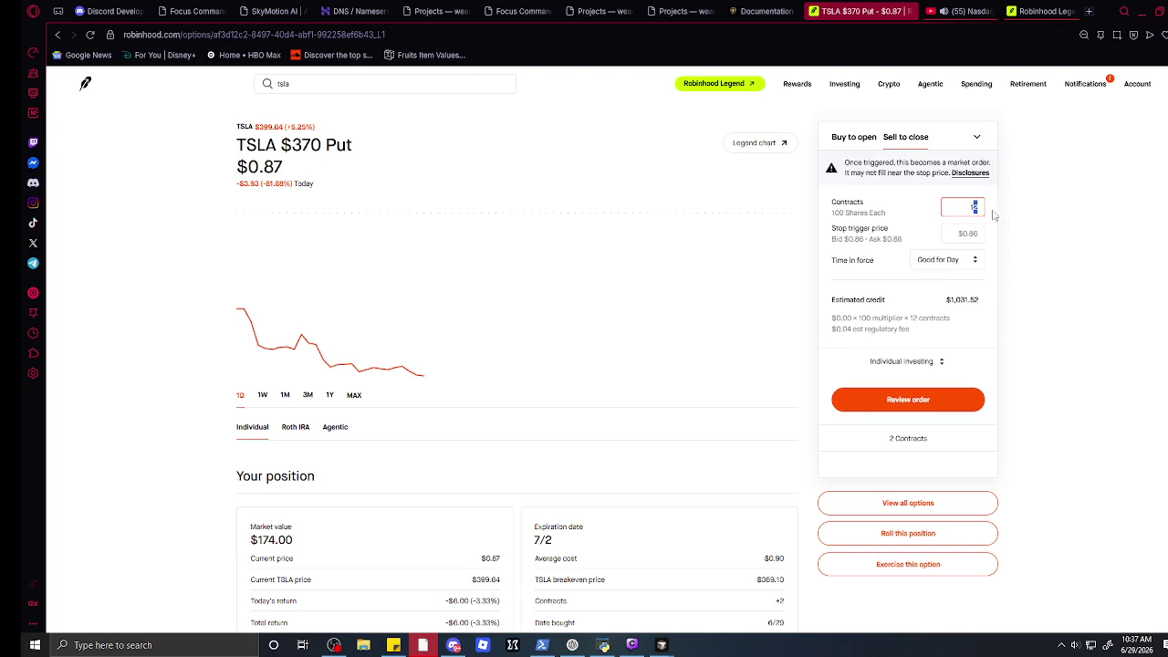
pyautogui.press('BackSpace')
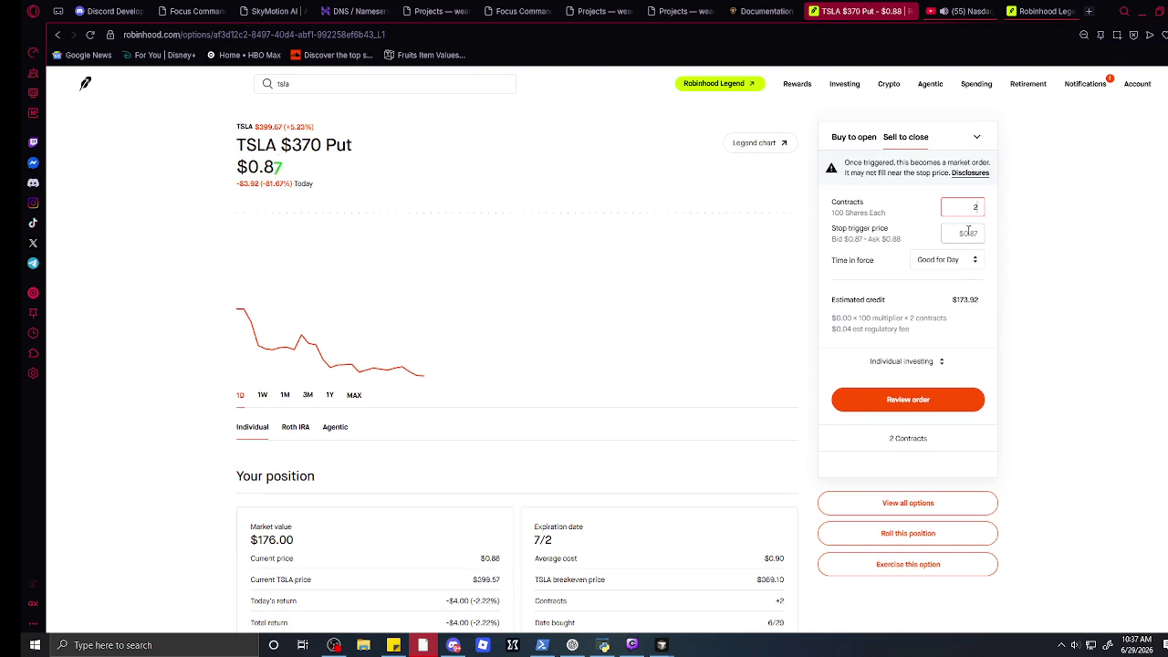
# Try stop trigger prices of $0.85, $0.80 and $0.95
pyautogui.click(968, 231)
pyautogui.write('0.85')
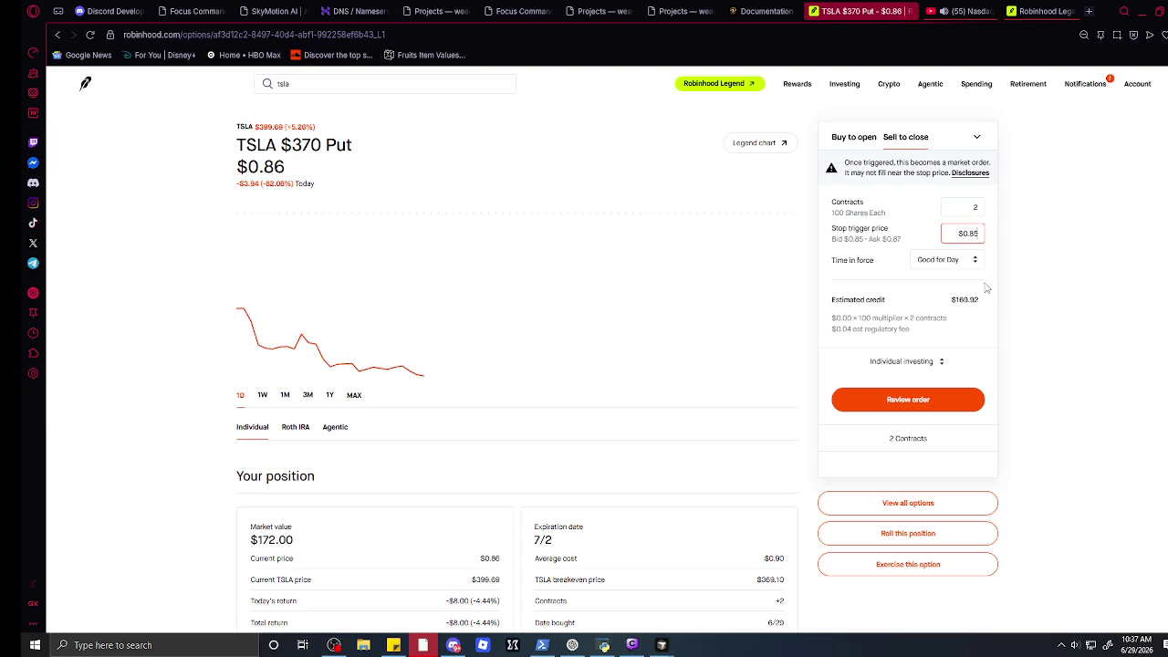
pyautogui.press('BackSpace')
pyautogui.write('0')
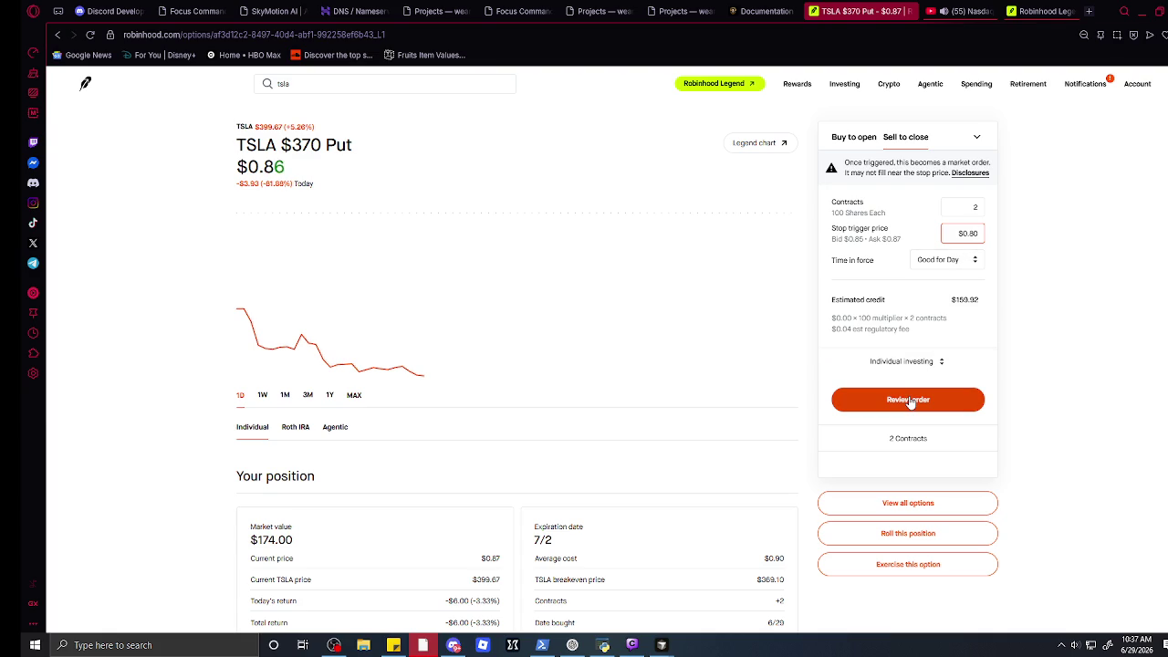
pyautogui.moveTo(970, 234); pyautogui.dragTo(994, 241)
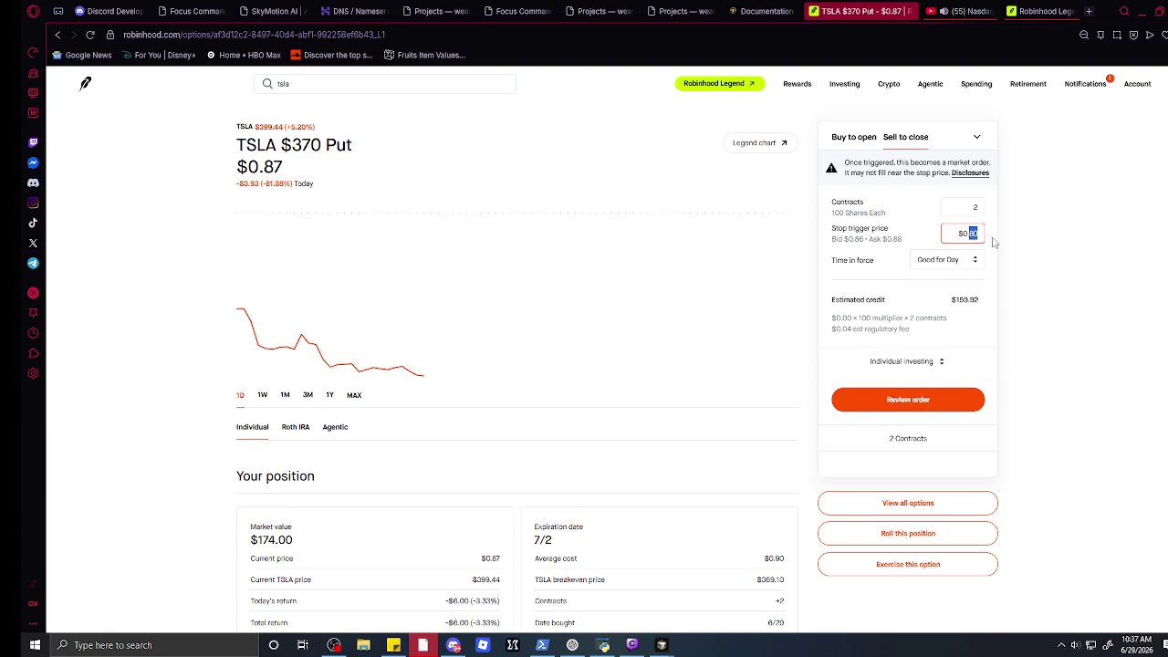
pyautogui.write('95')
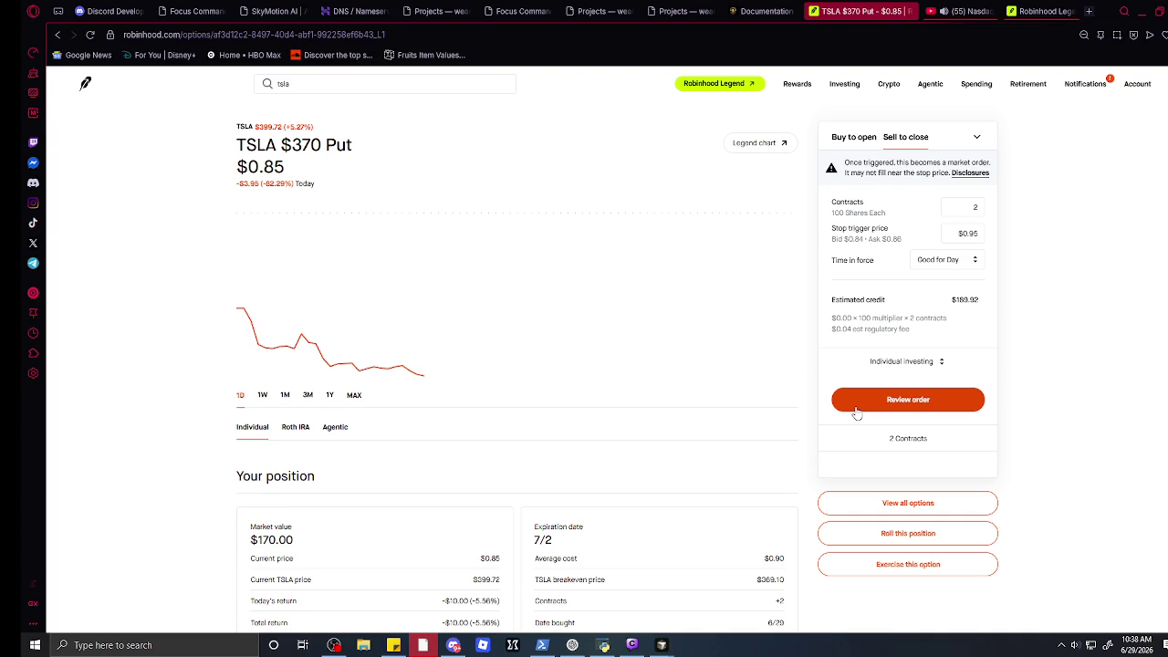
pyautogui.click(977, 235)
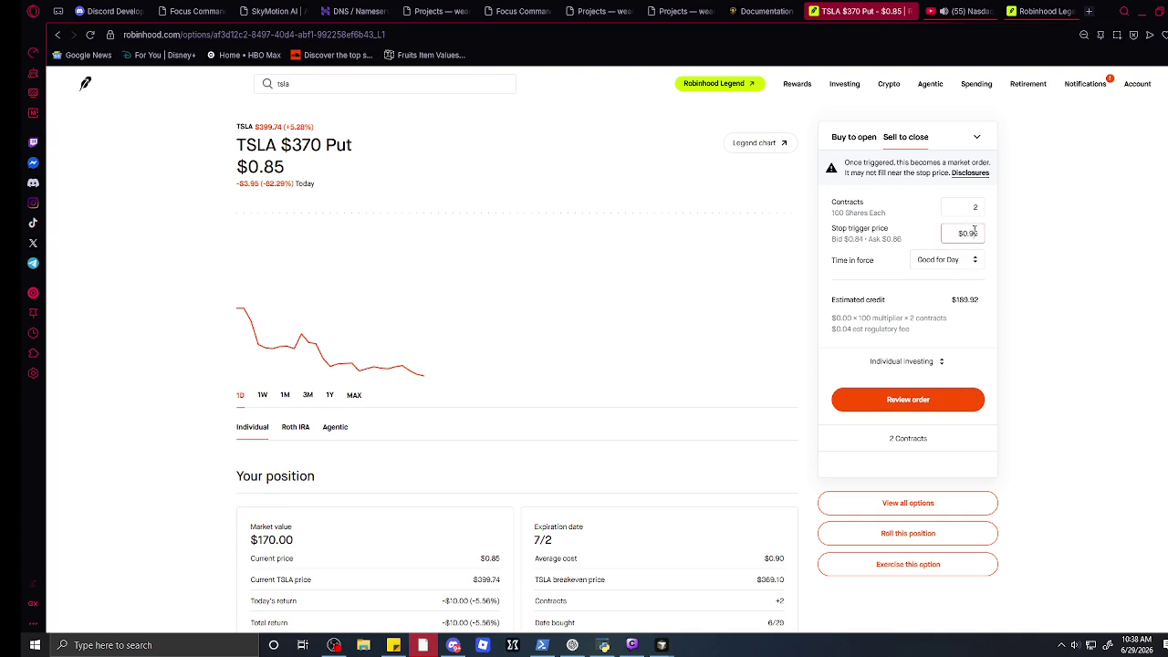
pyautogui.press('BackSpace')
pyautogui.press('BackSpace')
pyautogui.write('80')
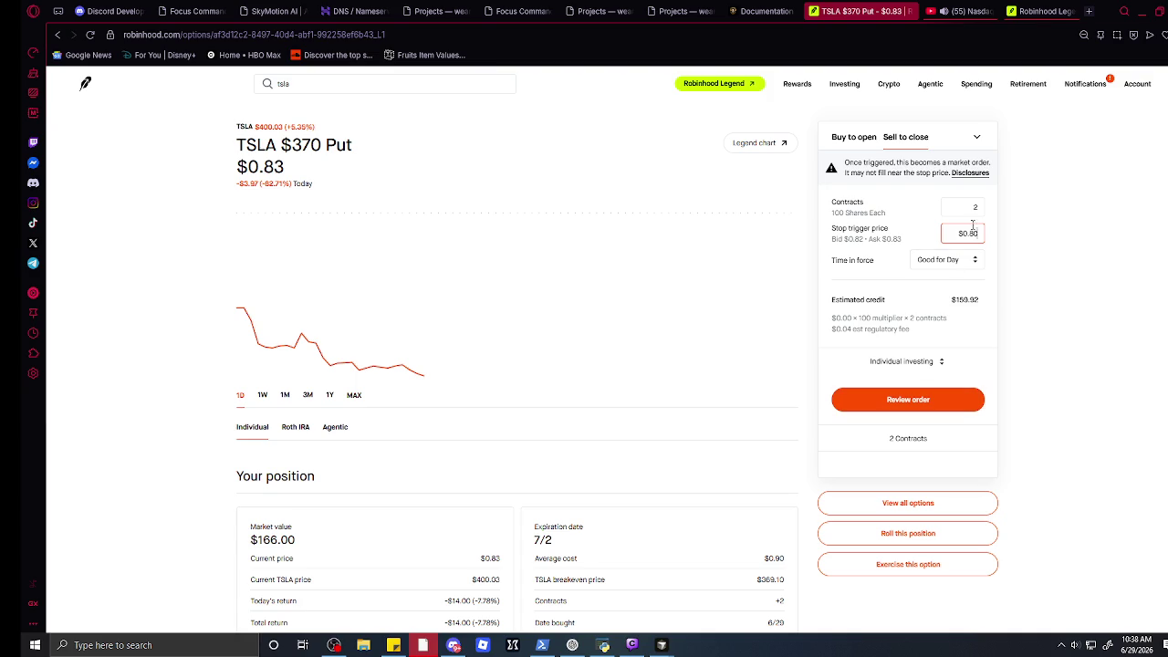
# Set the stop trigger price to $0.75
pyautogui.click(976, 139)
pyautogui.click(978, 141)
pyautogui.doubleClick(970, 233)
pyautogui.write('0.75')
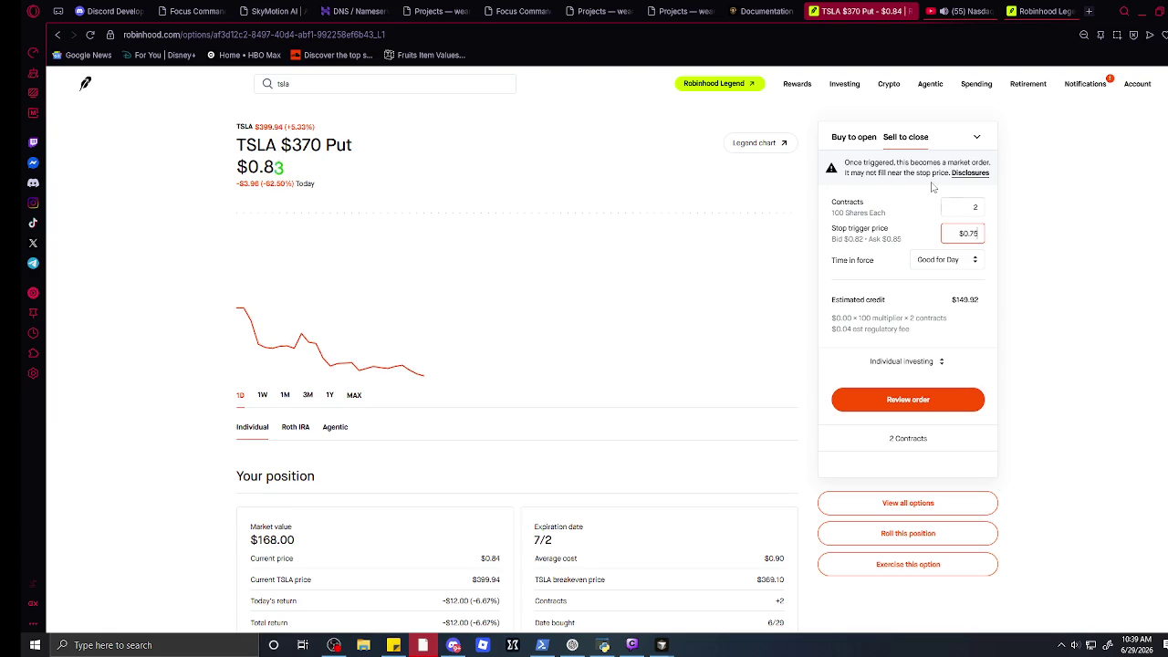
# Submit a buy-to-open order for 1 TSLA $370 Put contract at a $0.82 limit
pyautogui.click(862, 146)
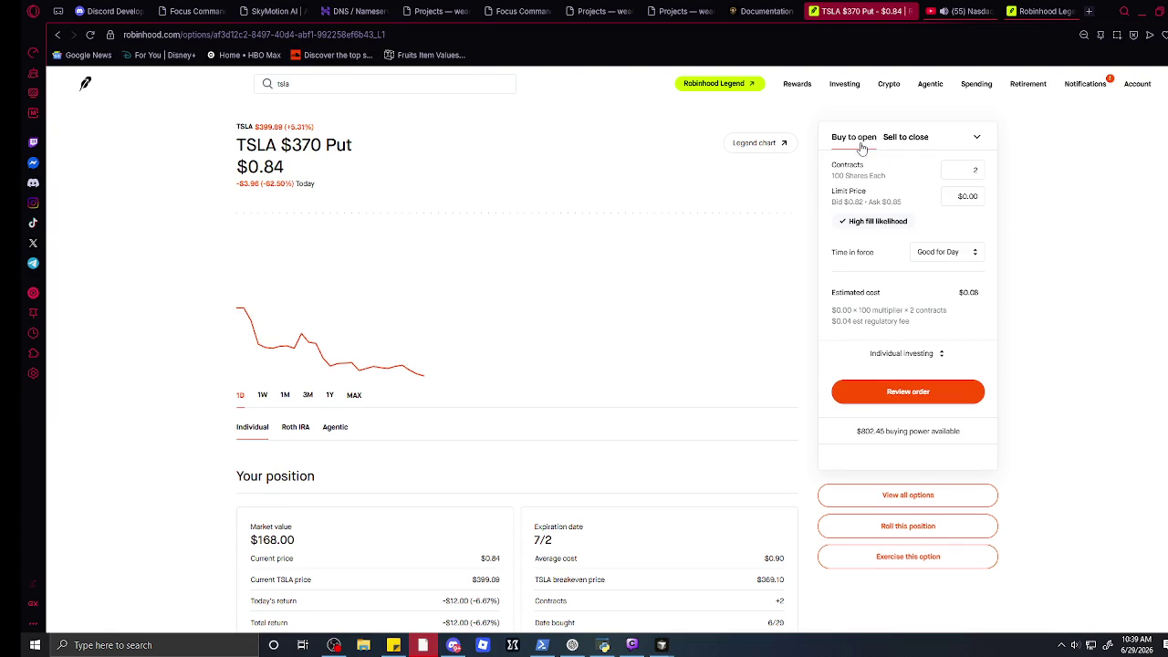
pyautogui.click(964, 172)
pyautogui.press('BackSpace')
pyautogui.write('1')
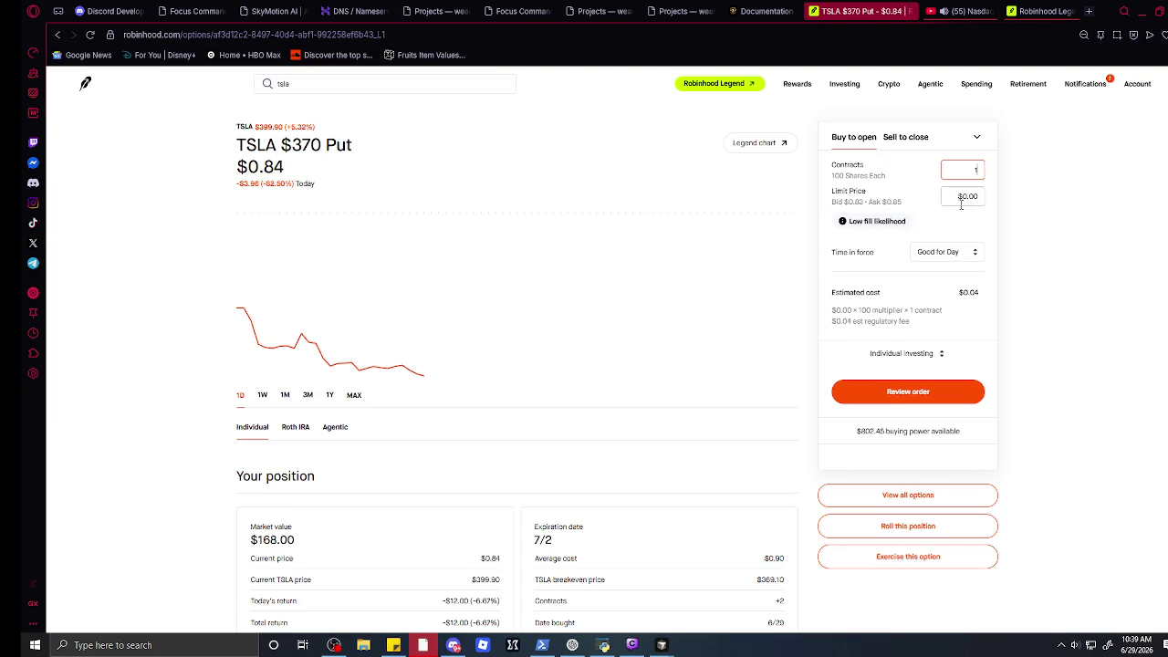
pyautogui.click(967, 195)
pyautogui.press('BackSpace')
pyautogui.press('BackSpace')
pyautogui.write('8')
pyautogui.write('4')
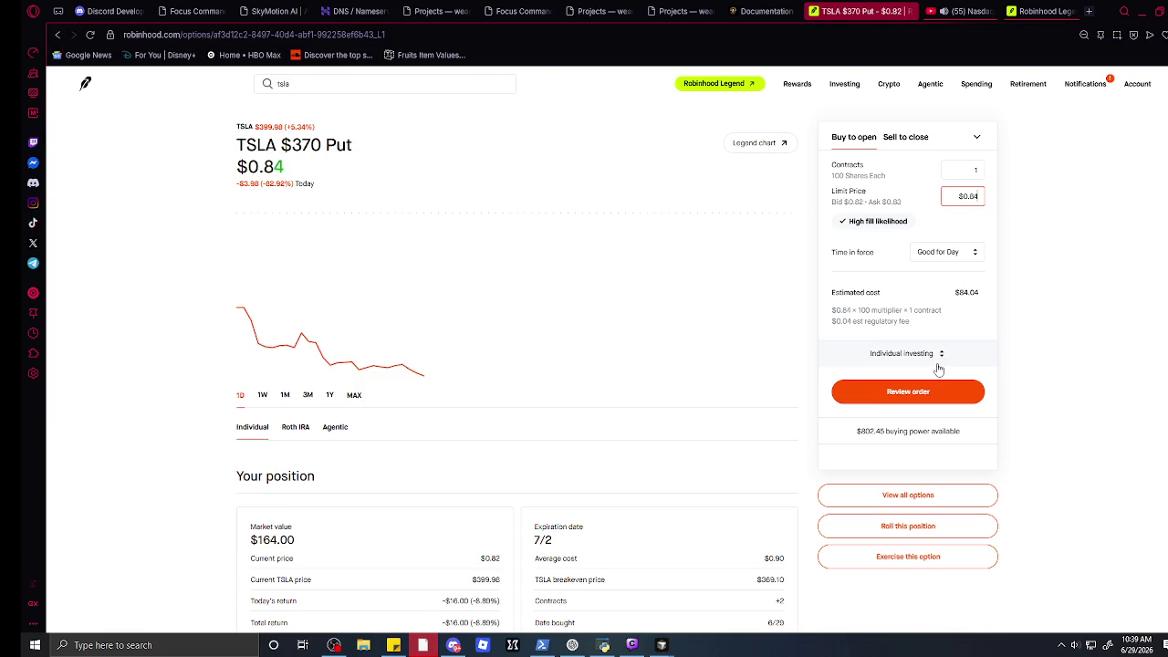
pyautogui.press('BackSpace')
pyautogui.write('2')
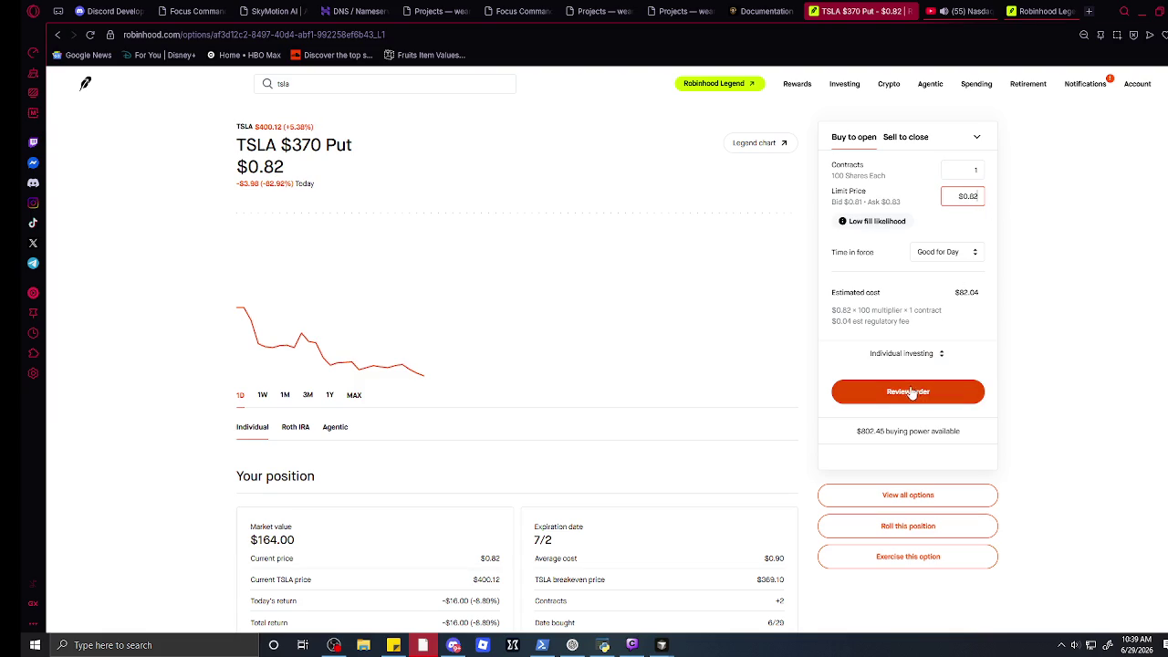
pyautogui.click(911, 393)
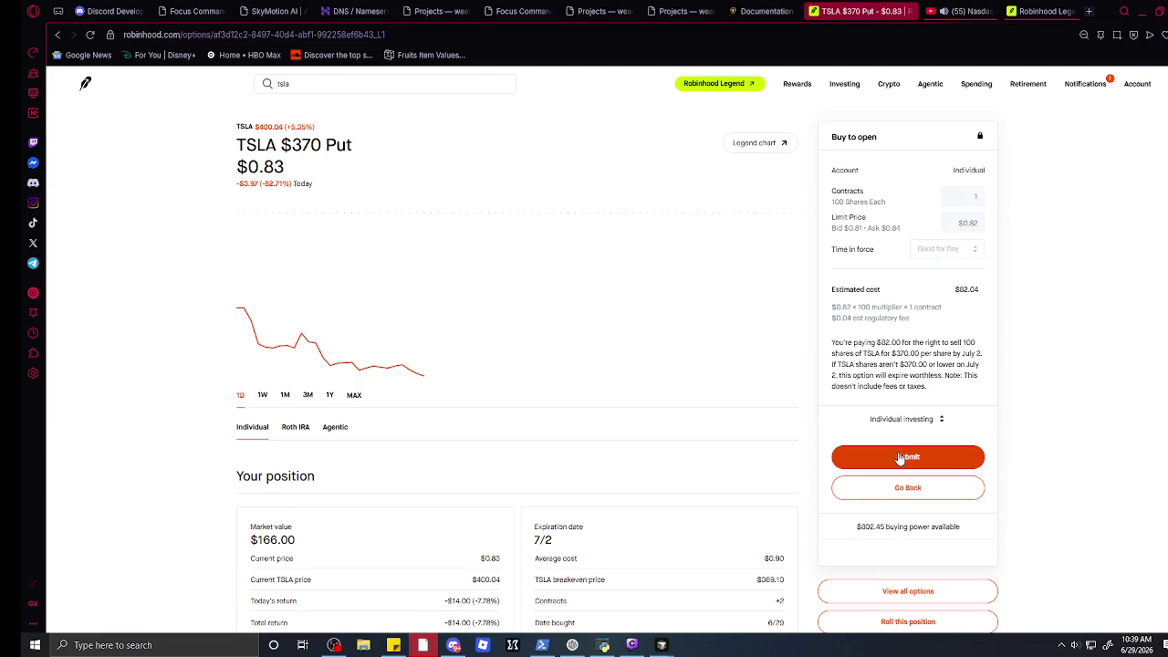
pyautogui.click(901, 454)
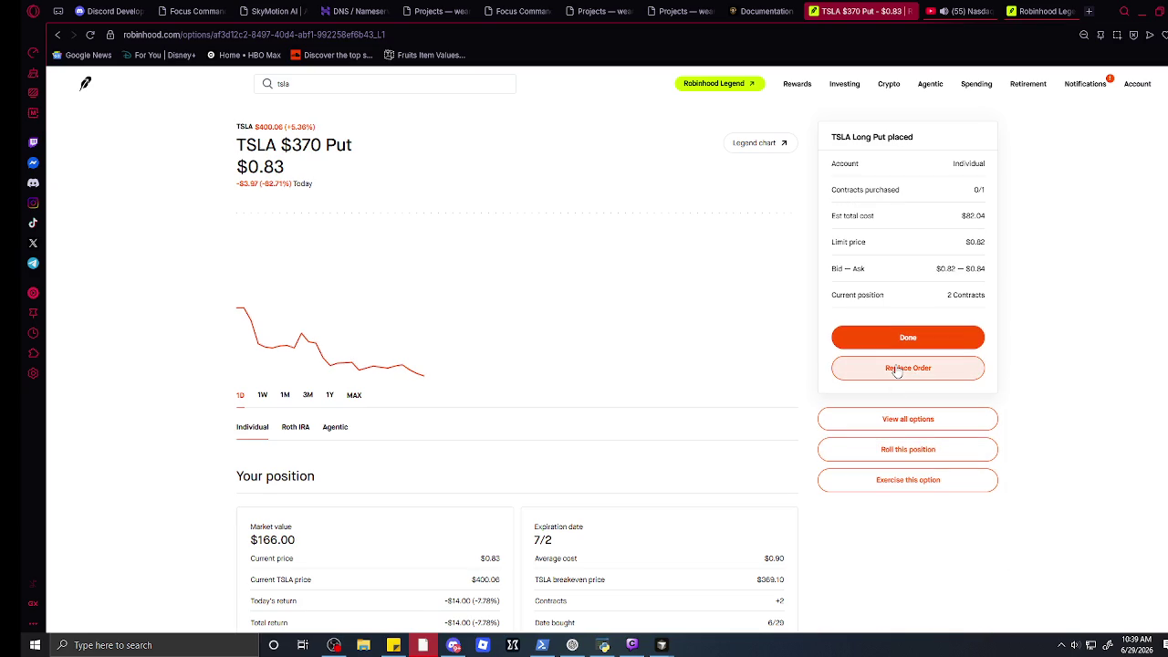
# Replace the pending buy with a $0.84 limit and submit it, reaching 3 contracts
pyautogui.click(897, 370)
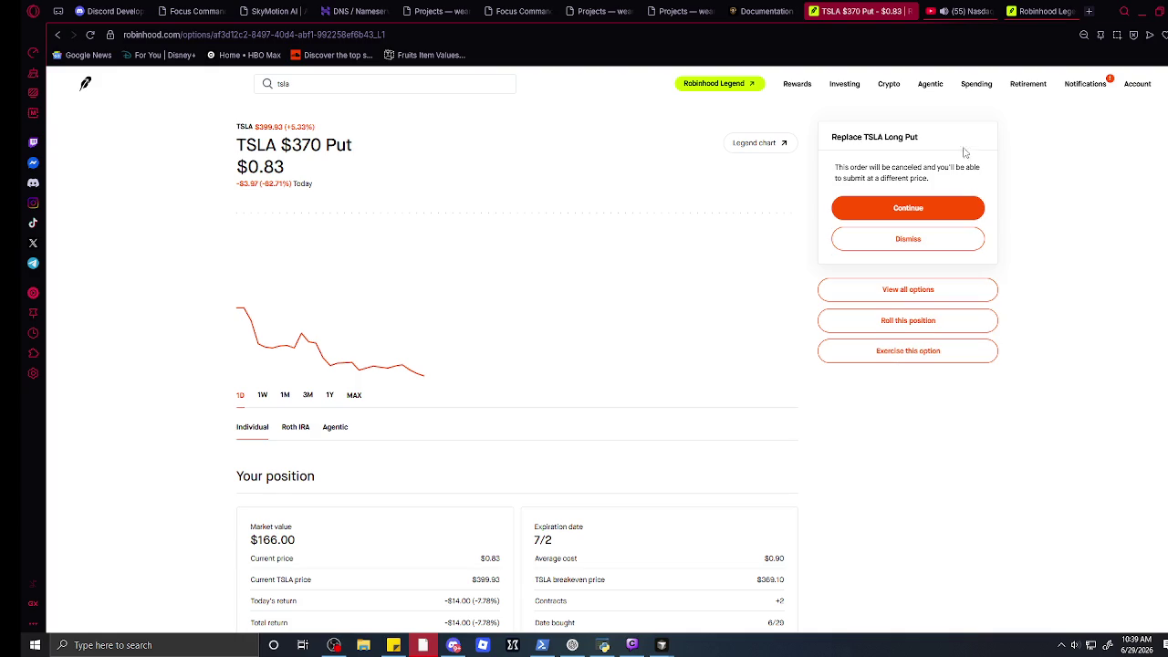
pyautogui.click(932, 212)
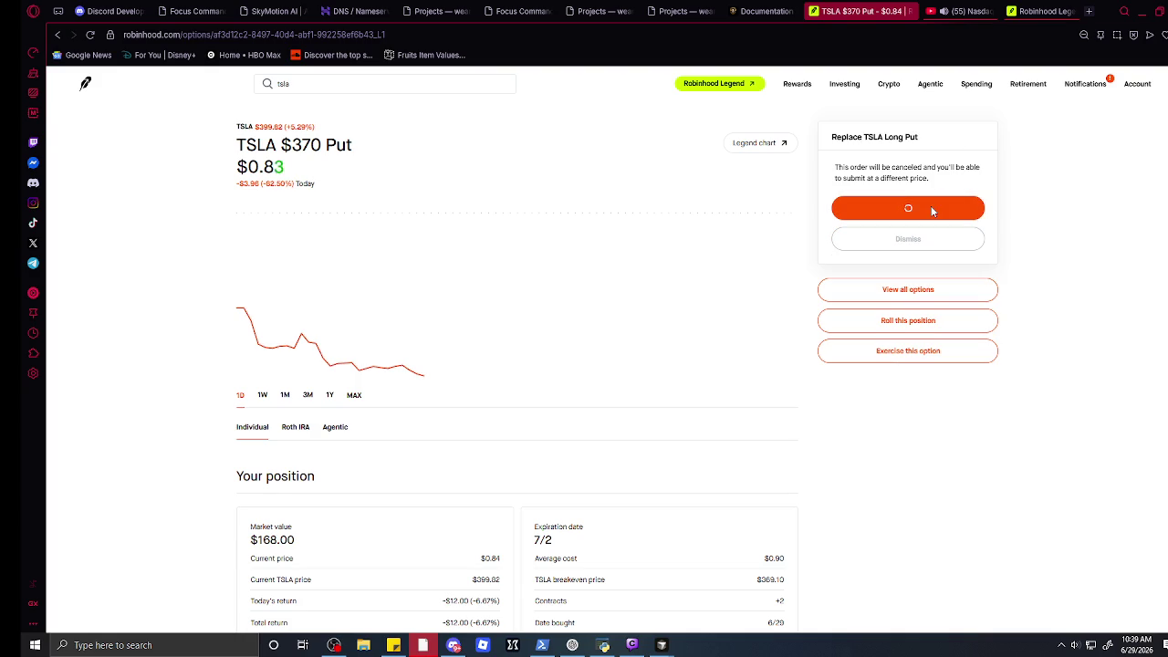
pyautogui.click(978, 204)
pyautogui.write('3')
pyautogui.doubleClick(984, 199)
pyautogui.write('0.84')
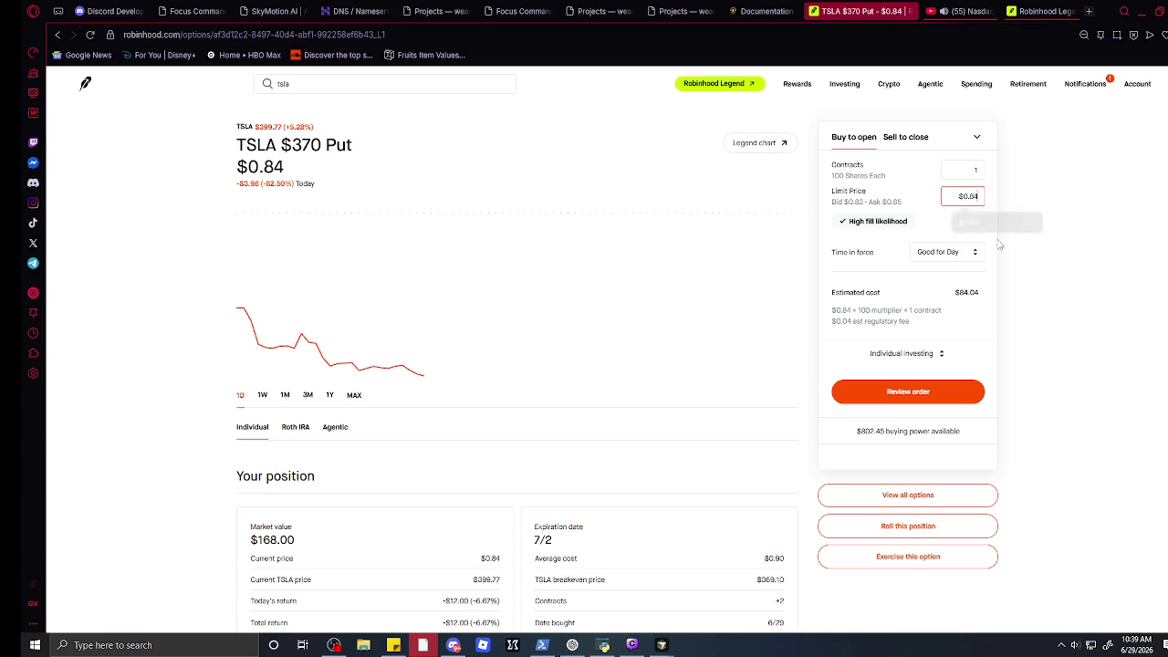
pyautogui.click(898, 392)
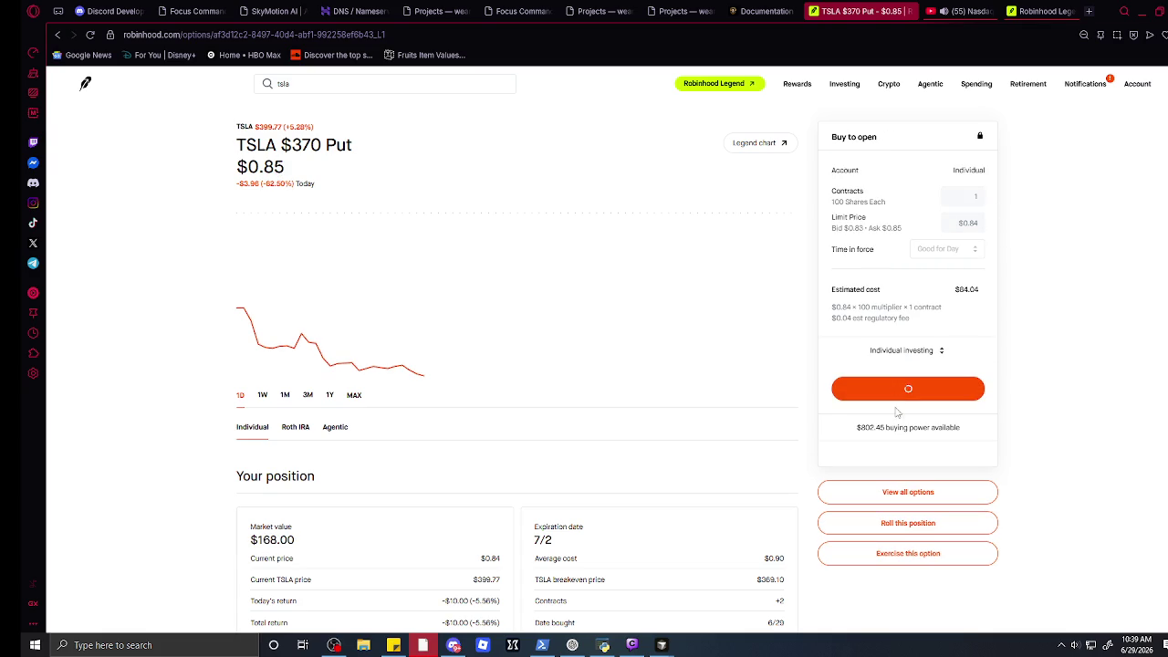
pyautogui.click(895, 453)
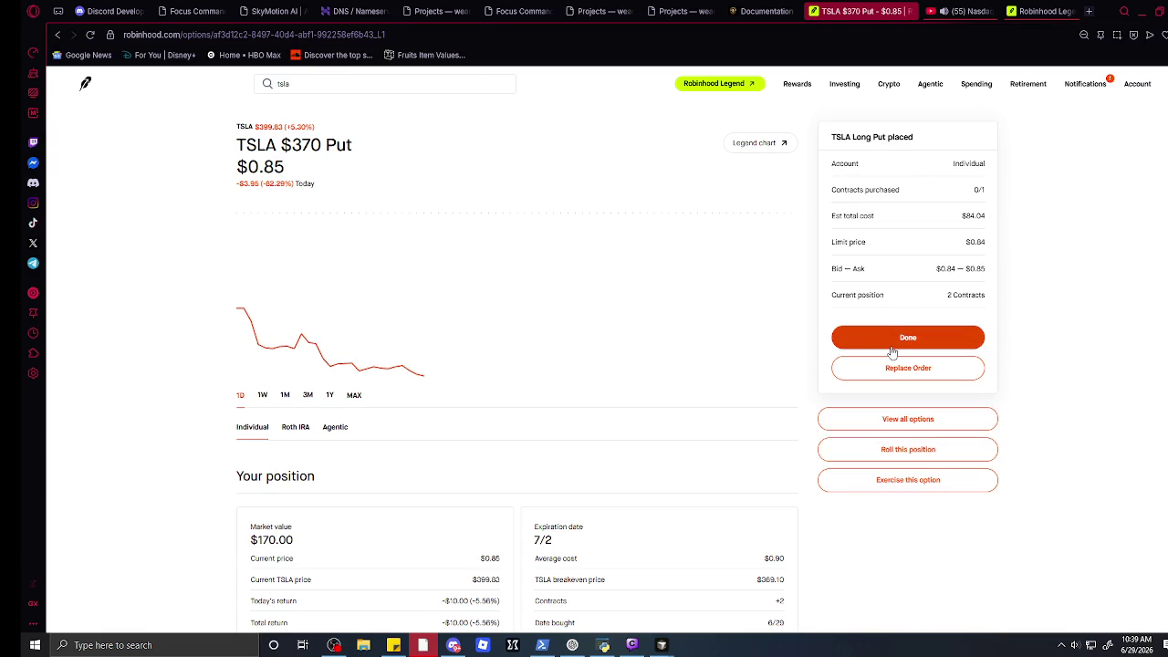
pyautogui.click(893, 352)
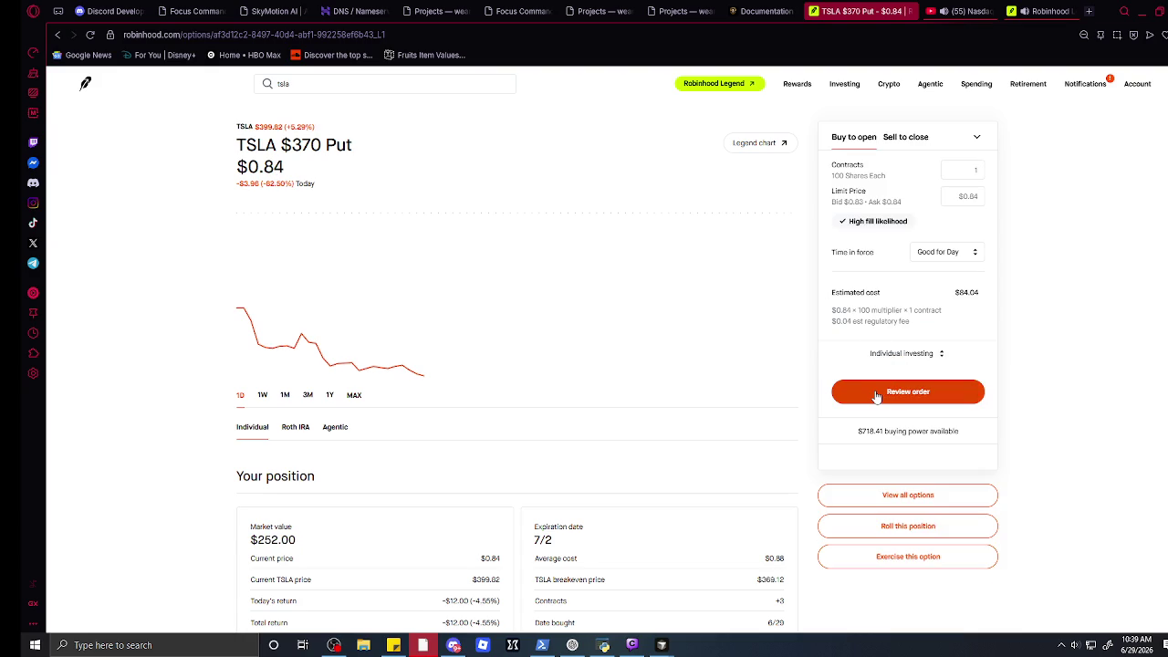
# Fill in a sell-to-close ticket for 3 contracts at a $0.88 limit
pyautogui.click(907, 139)
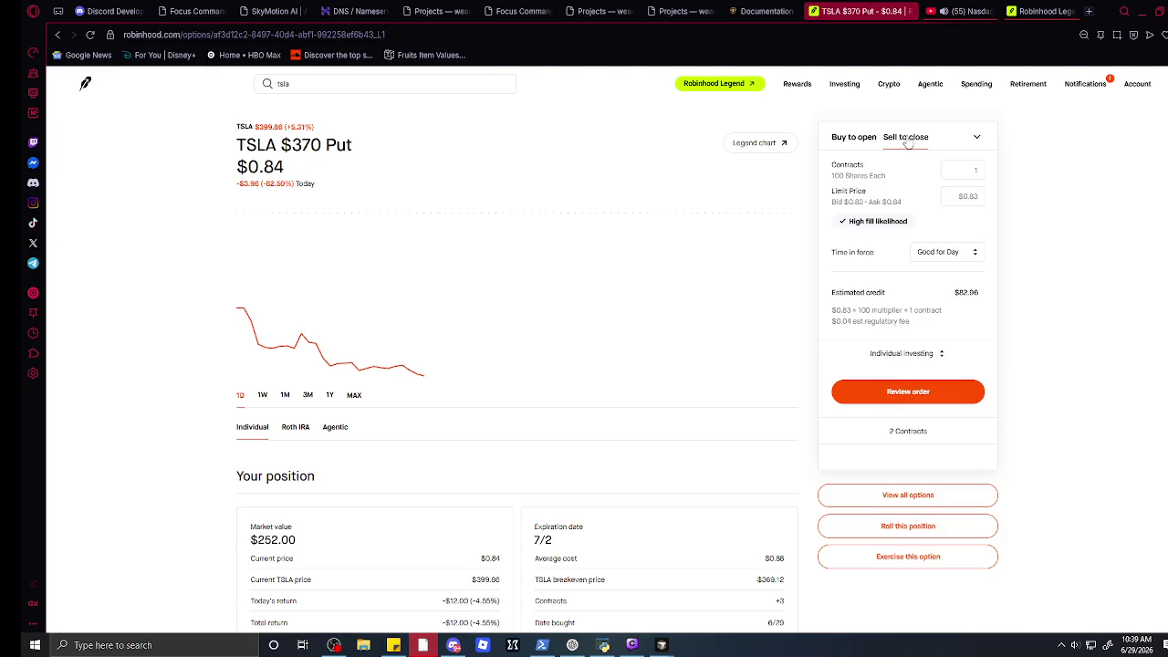
pyautogui.doubleClick(966, 170)
pyautogui.write('3')
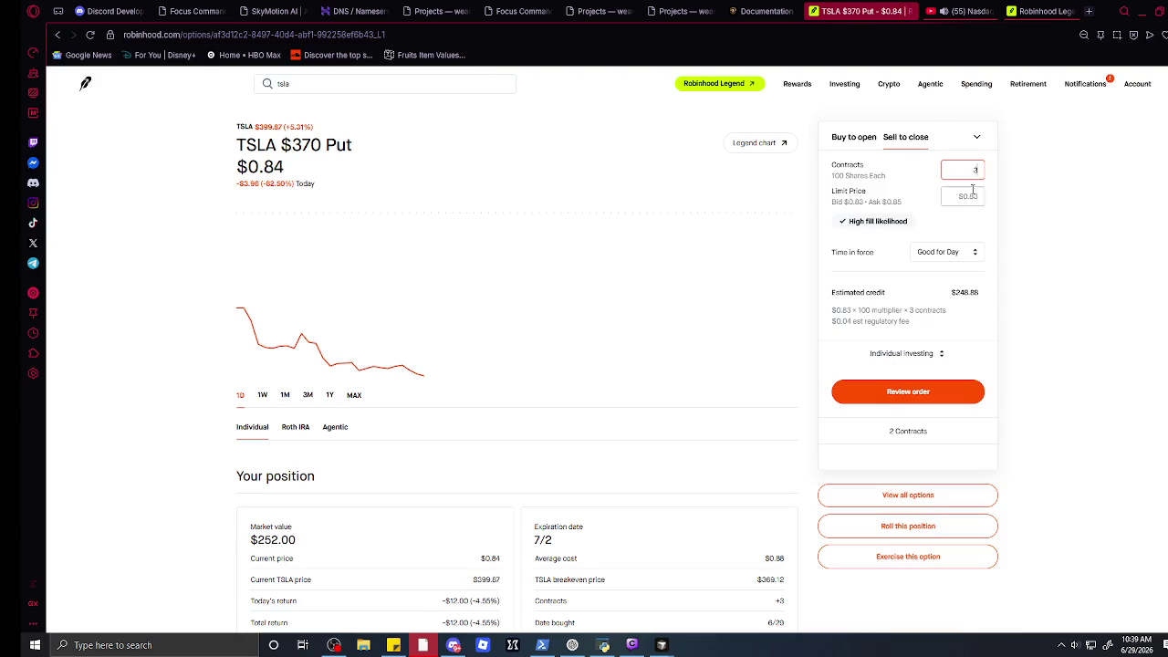
pyautogui.click(969, 195)
pyautogui.write('0.88')
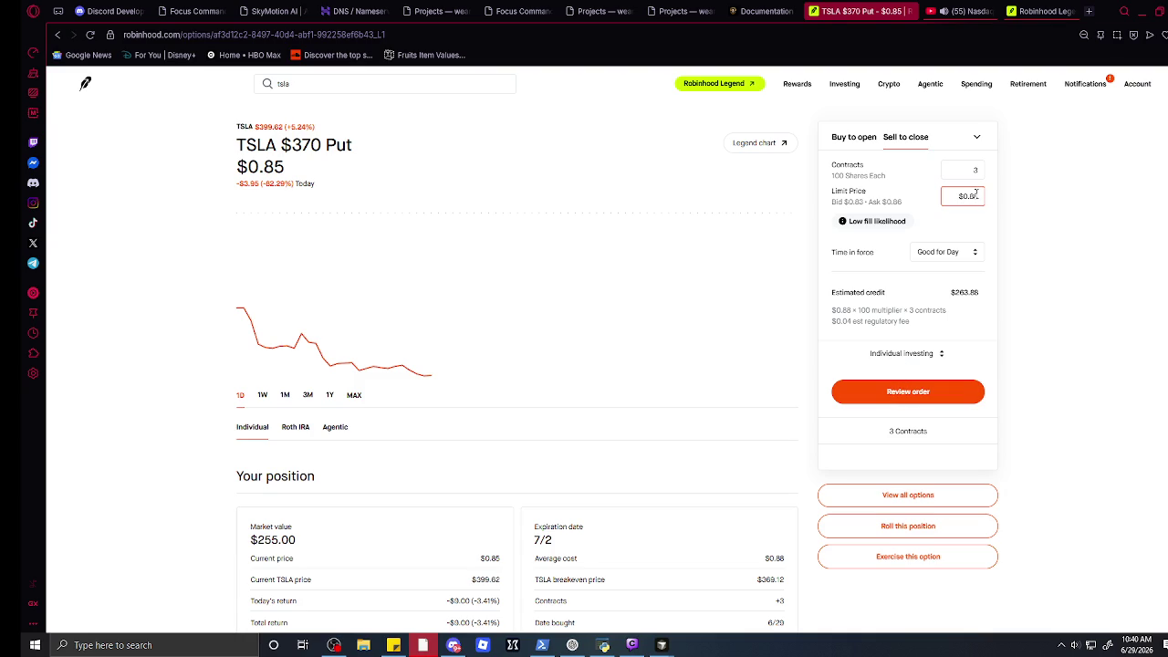
pyautogui.moveTo(971, 195); pyautogui.dragTo(991, 203)
pyautogui.write('5')
pyautogui.write('88')
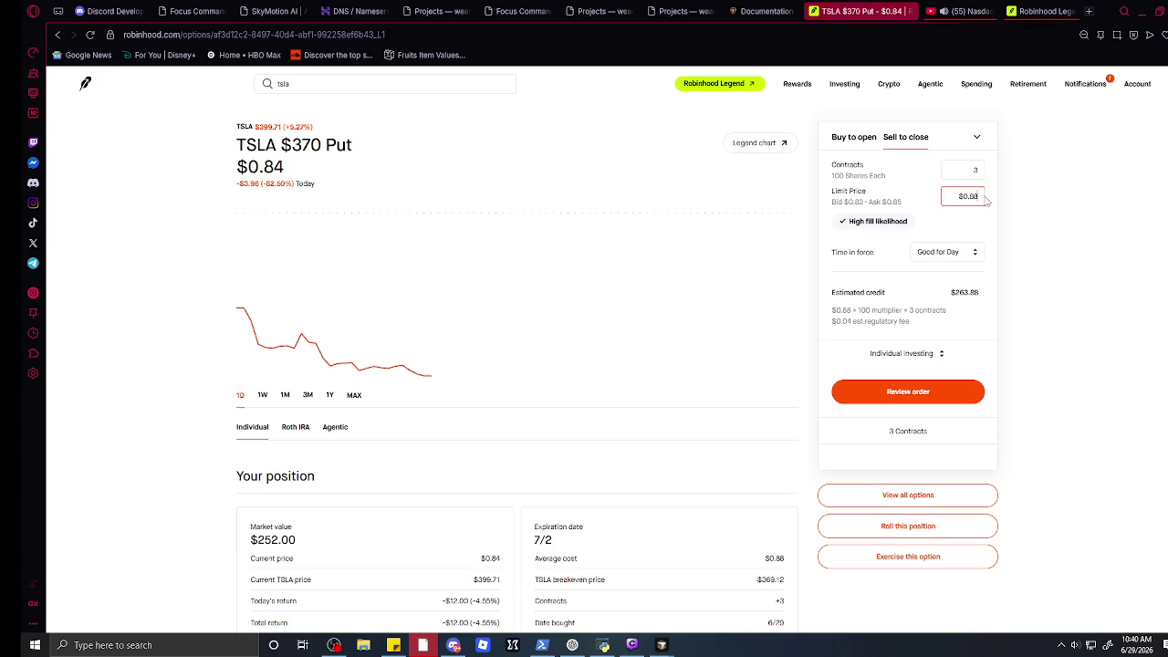
pyautogui.write('5')
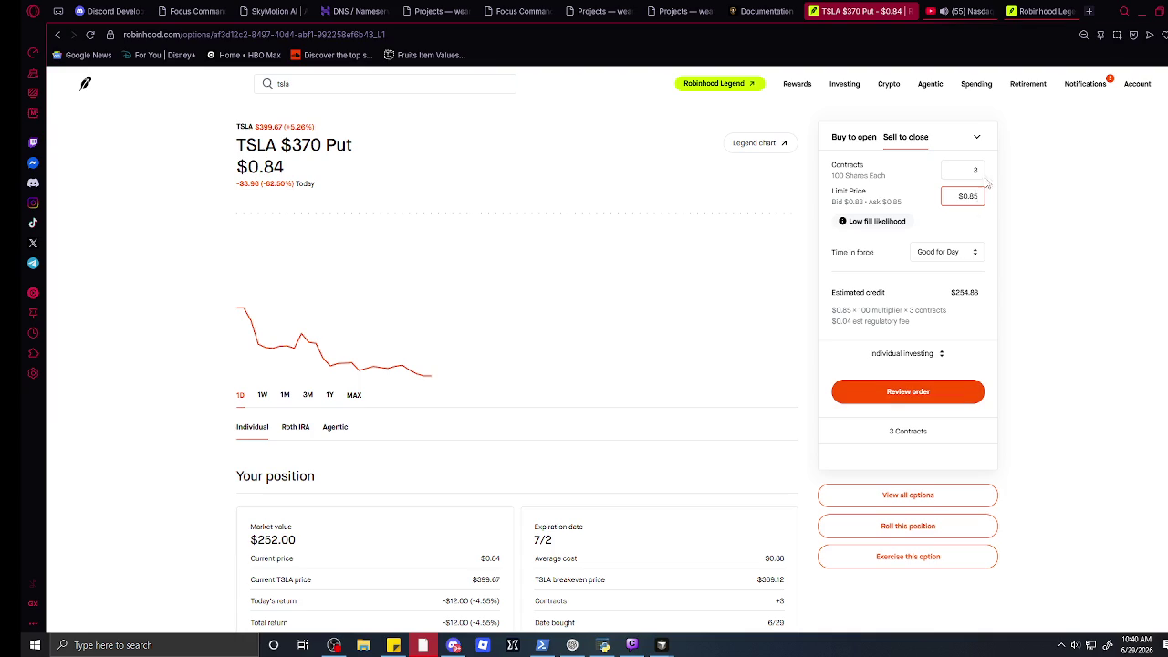
pyautogui.press('BackSpace')
pyautogui.press('BackSpace')
pyautogui.write('88')
pyautogui.click(266, 128)
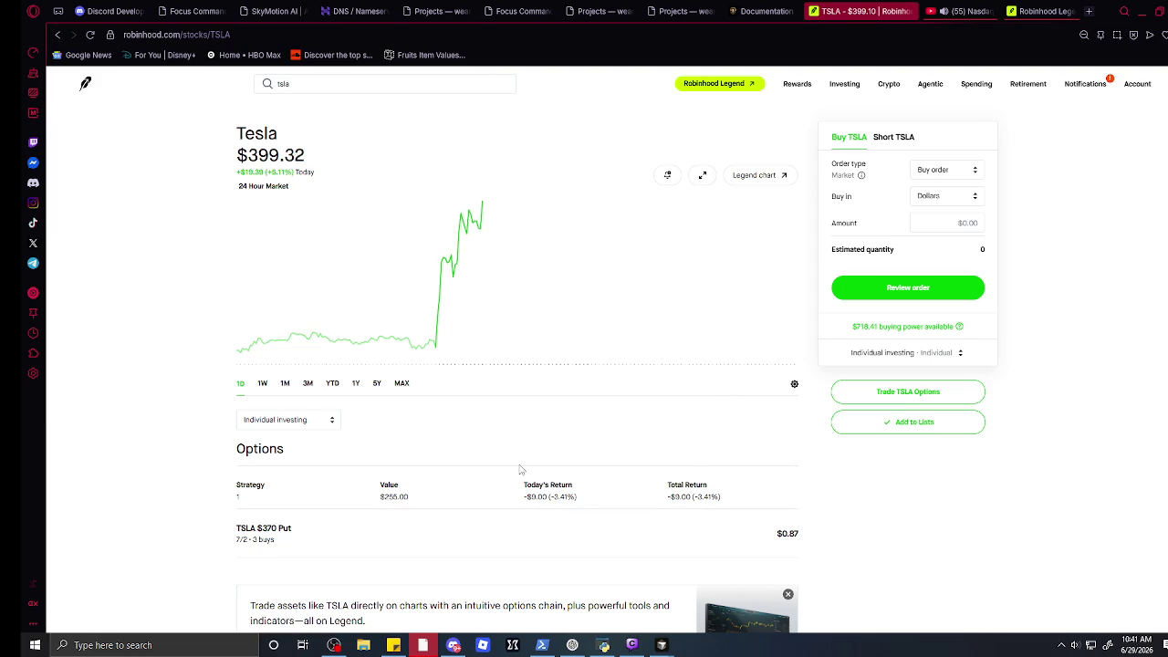
# Reopen the $370 Put and make the sale a 3-contract stop market order
pyautogui.click(283, 531)
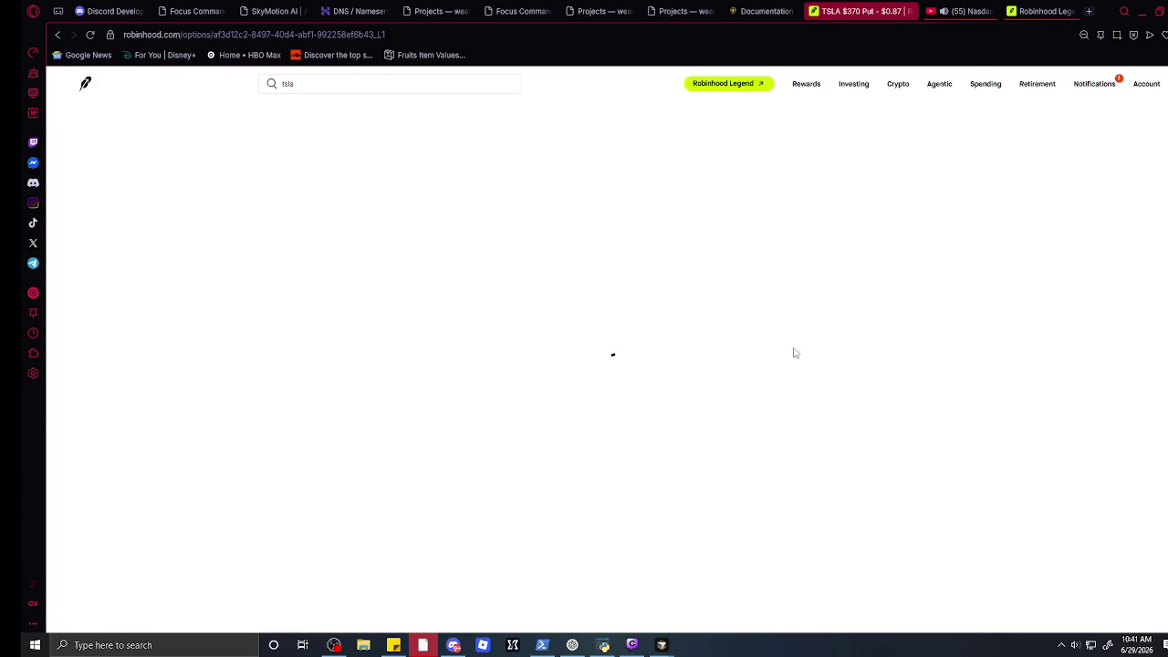
pyautogui.click(970, 170)
pyautogui.write('3')
pyautogui.click(976, 139)
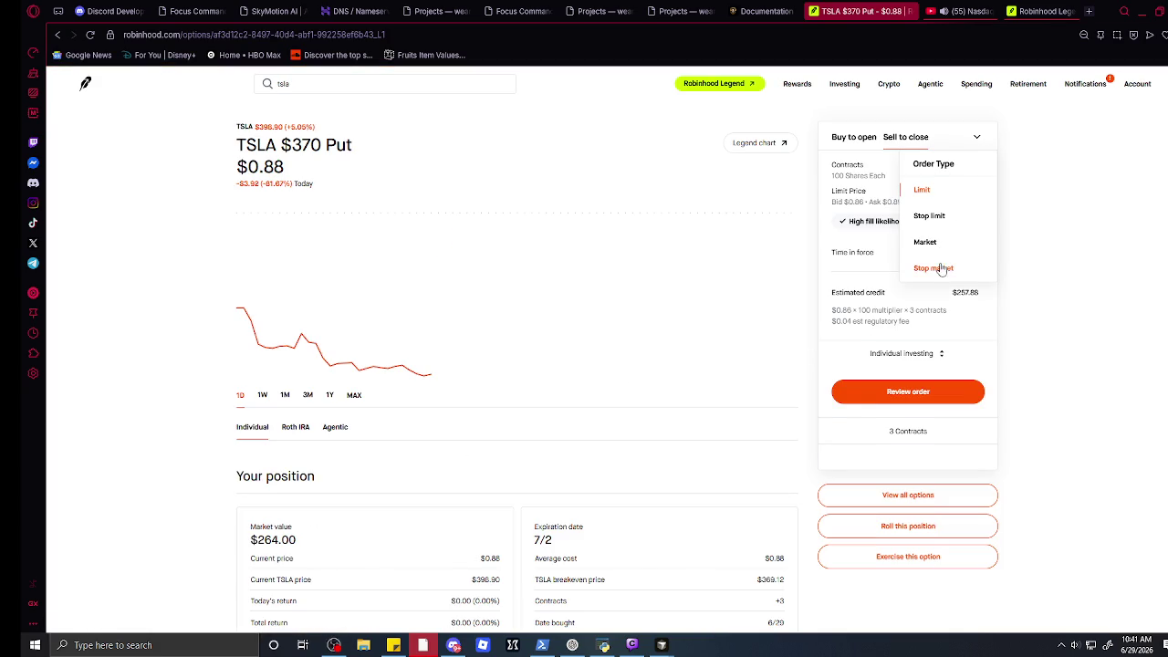
pyautogui.click(940, 269)
# Enter a stop trigger price of $0.90
pyautogui.write('.90')
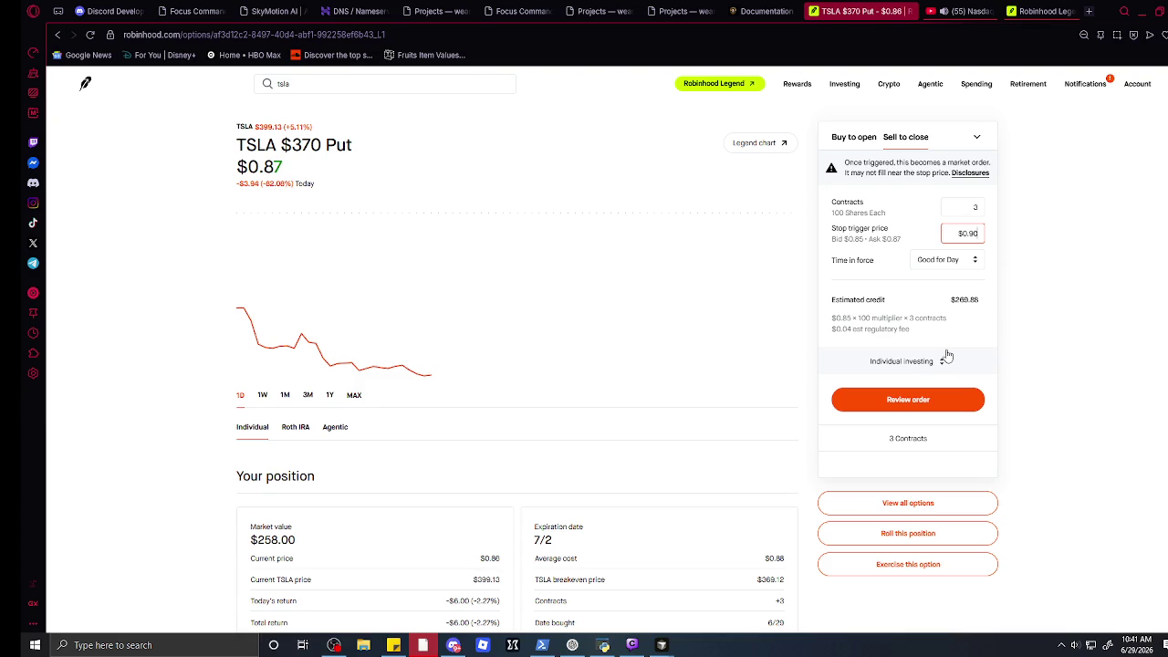
pyautogui.press('BackSpace')
pyautogui.press('BackSpace')
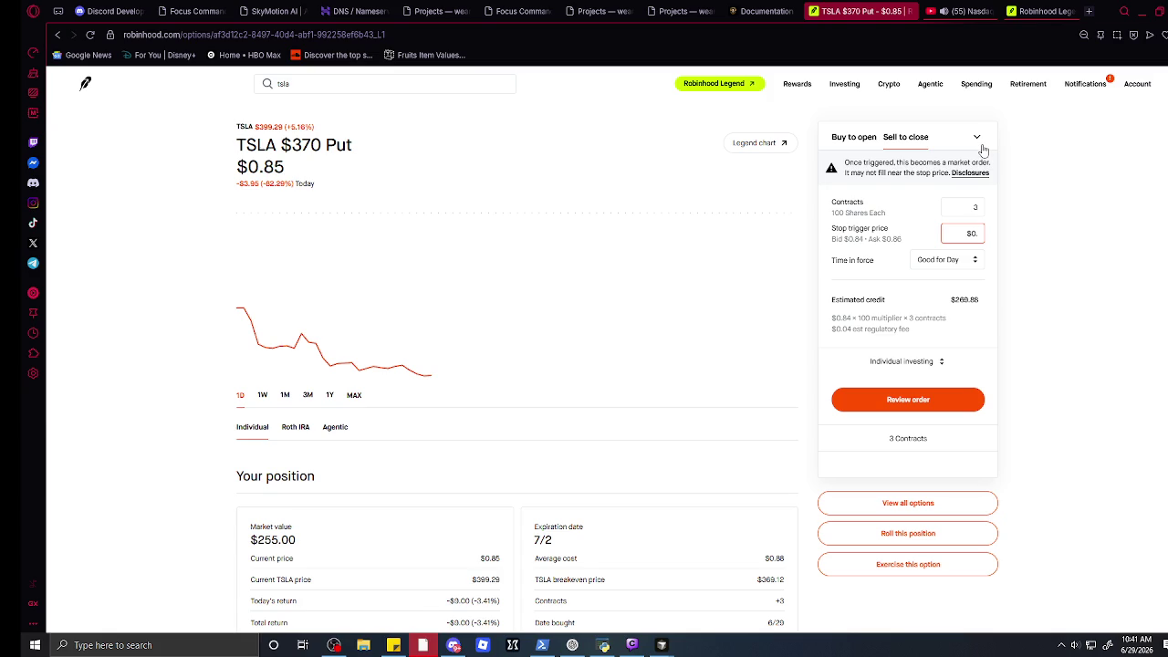
pyautogui.write('89')
pyautogui.press('BackSpace')
pyautogui.press('BackSpace')
pyautogui.write('90')
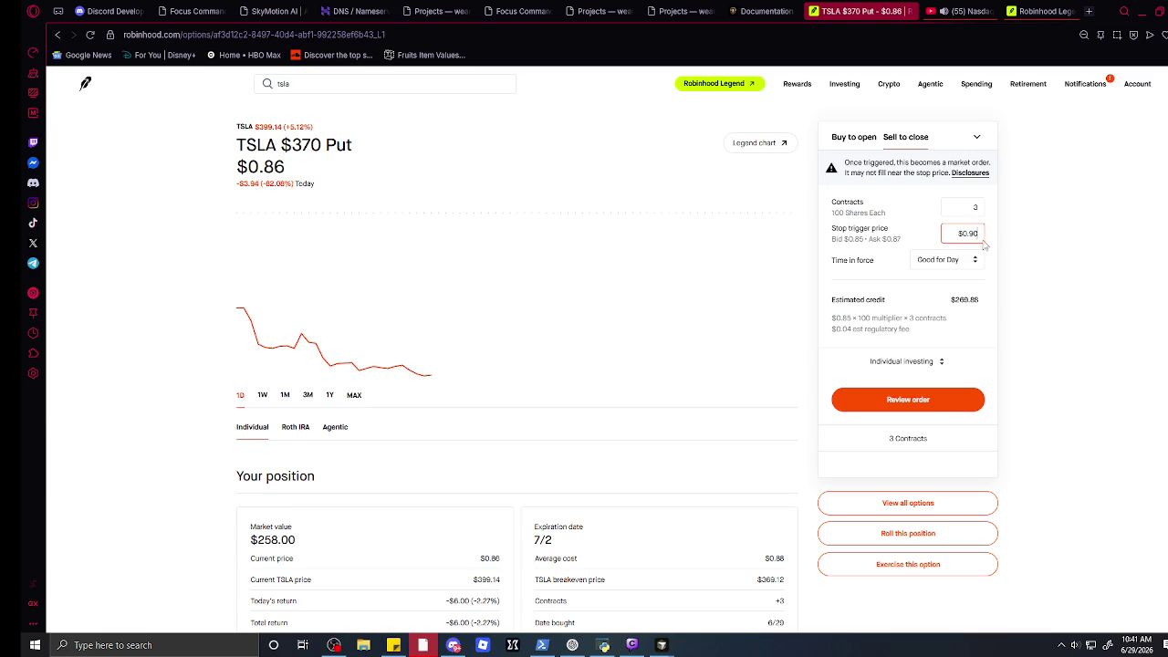
pyautogui.click(979, 146)
pyautogui.click(979, 146)
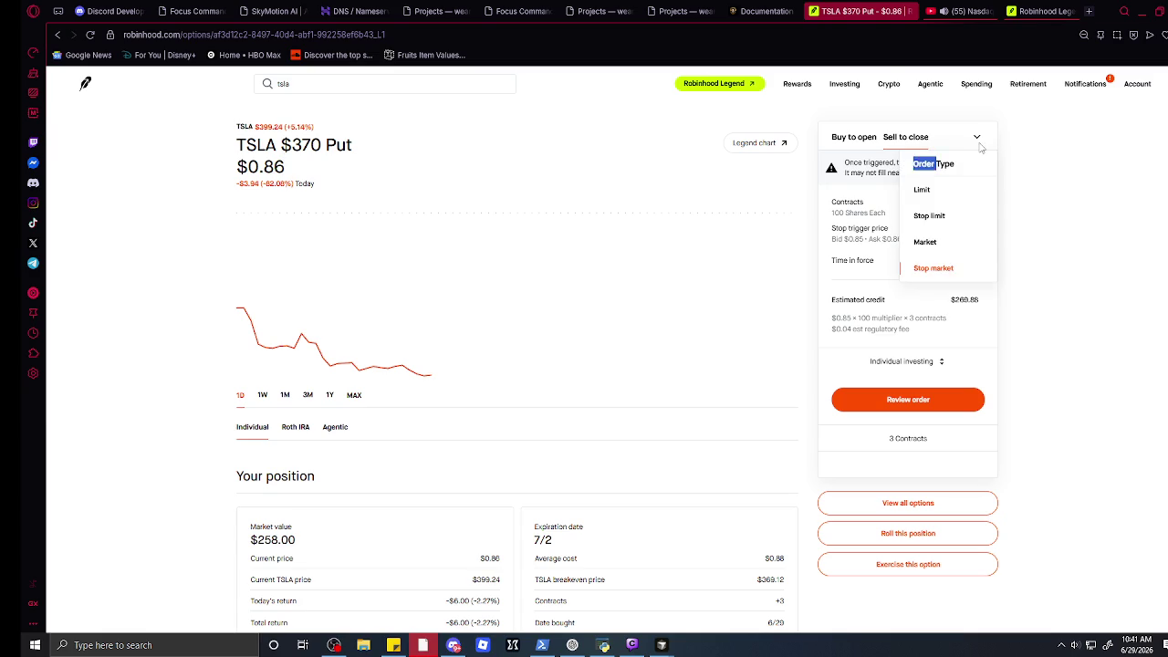
pyautogui.doubleClick(976, 142)
pyautogui.click(874, 269)
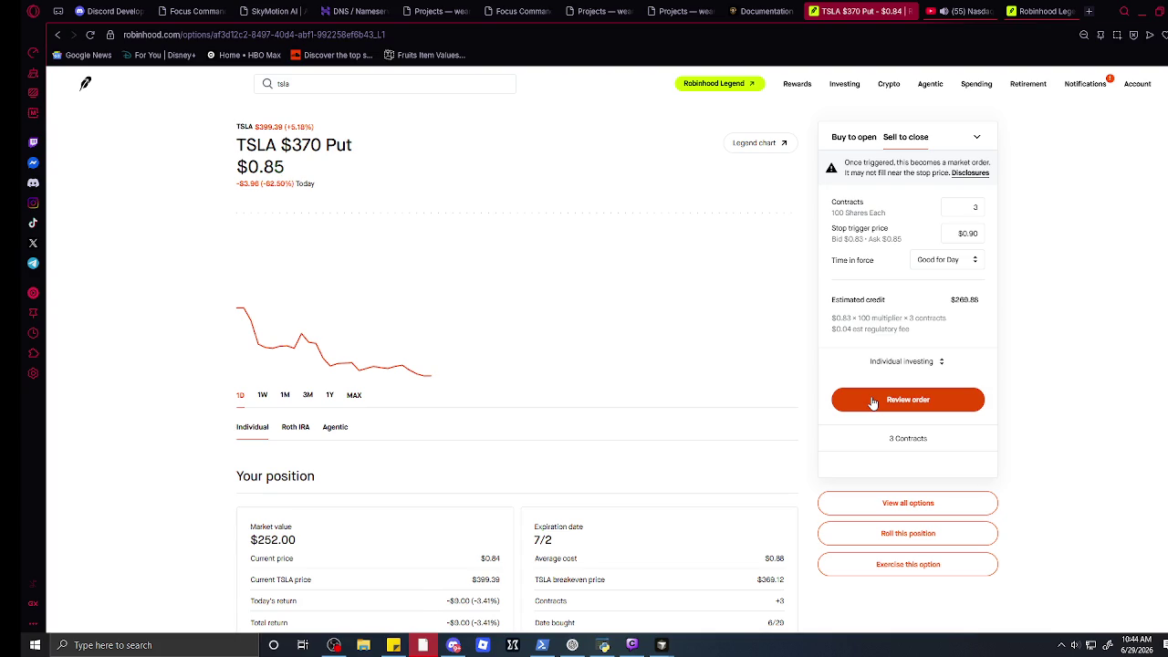
# Change the last digit of the stop trigger so the 3-contract sell order triggers at $0.80
pyautogui.click(976, 236)
pyautogui.moveTo(976, 234); pyautogui.dragTo(985, 235)
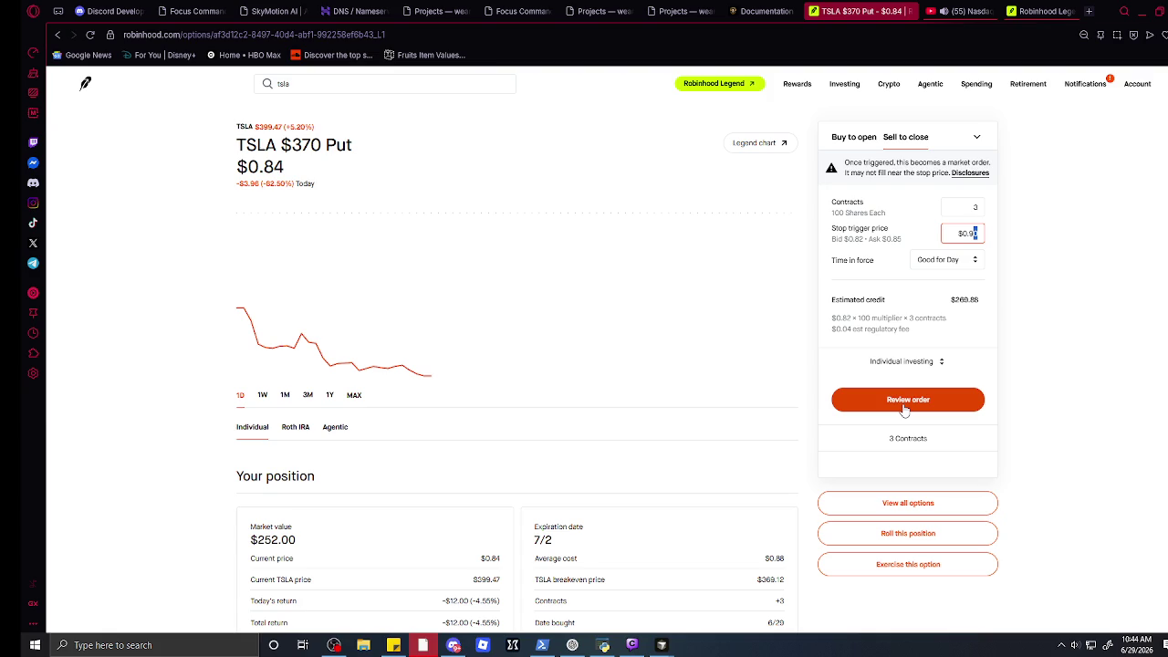
pyautogui.press('BackSpace')
pyautogui.write('0')
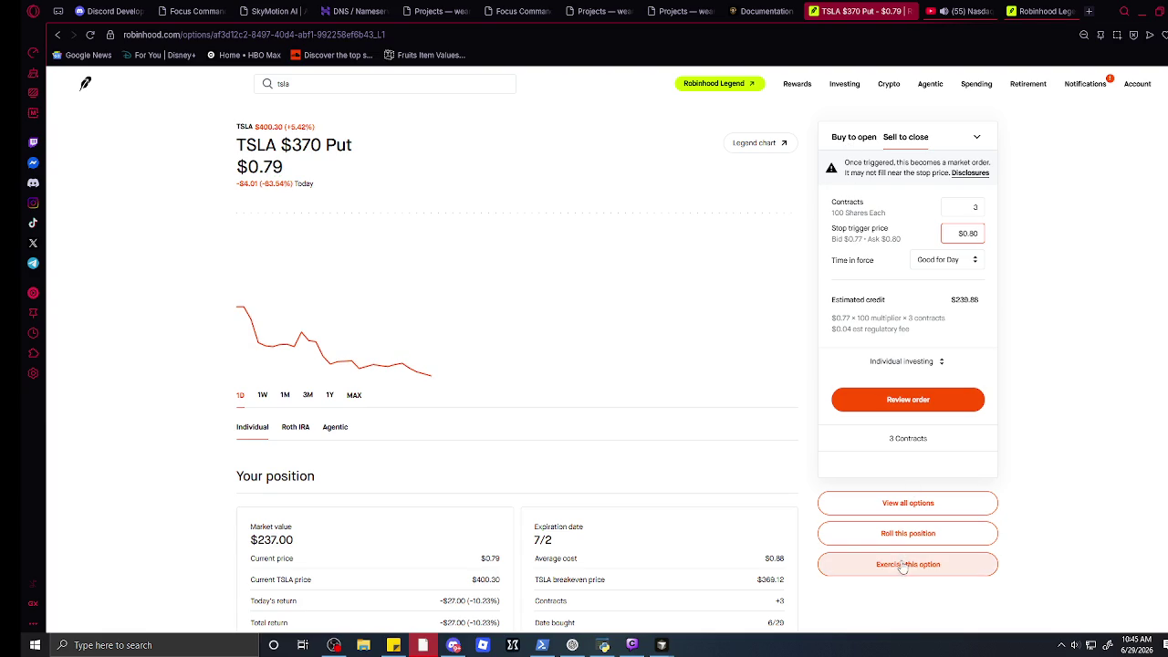
pyautogui.click(859, 143)
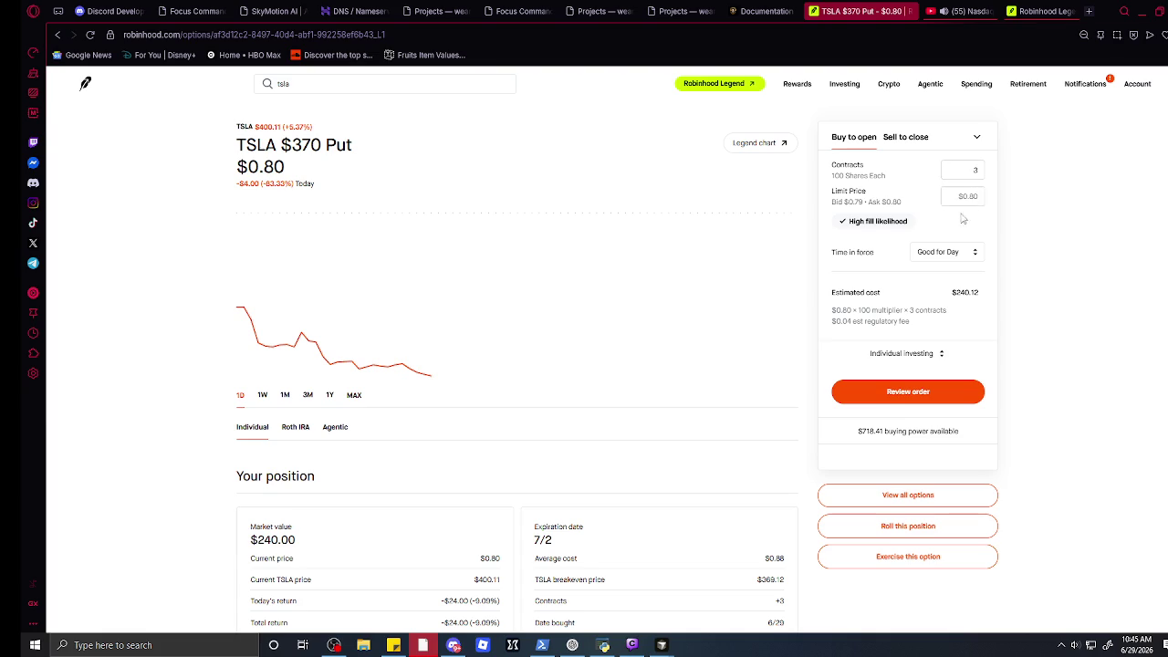
# Review and submit the 3-contract buy-to-open order at $0.80, then close the confirmation
pyautogui.click(910, 393)
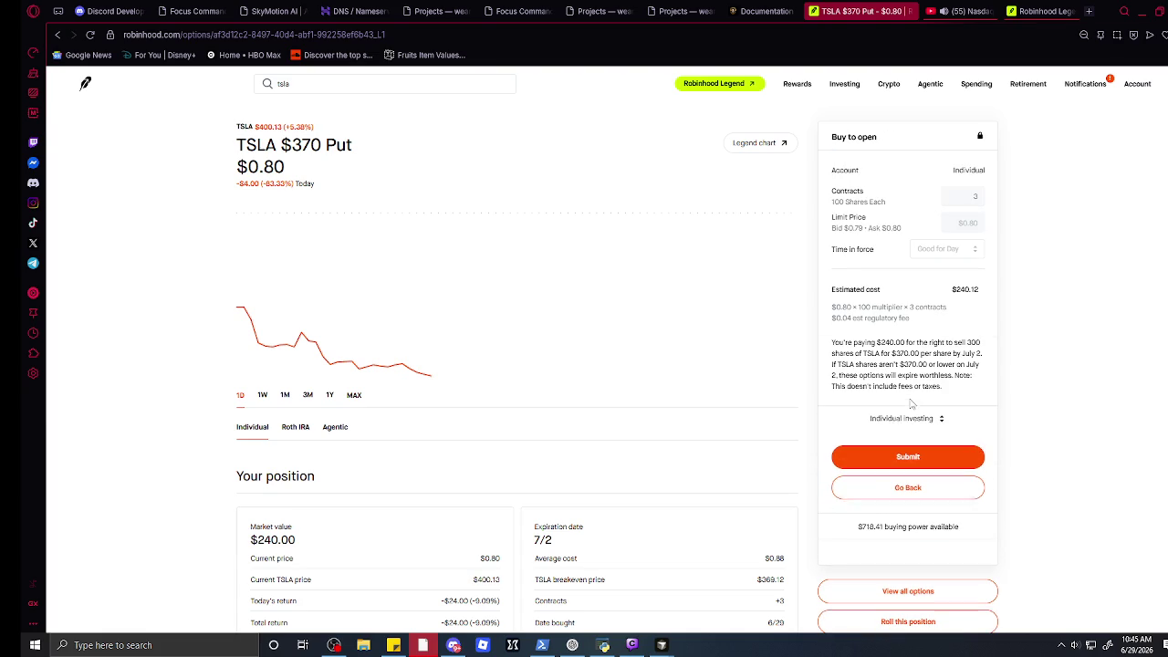
pyautogui.click(908, 460)
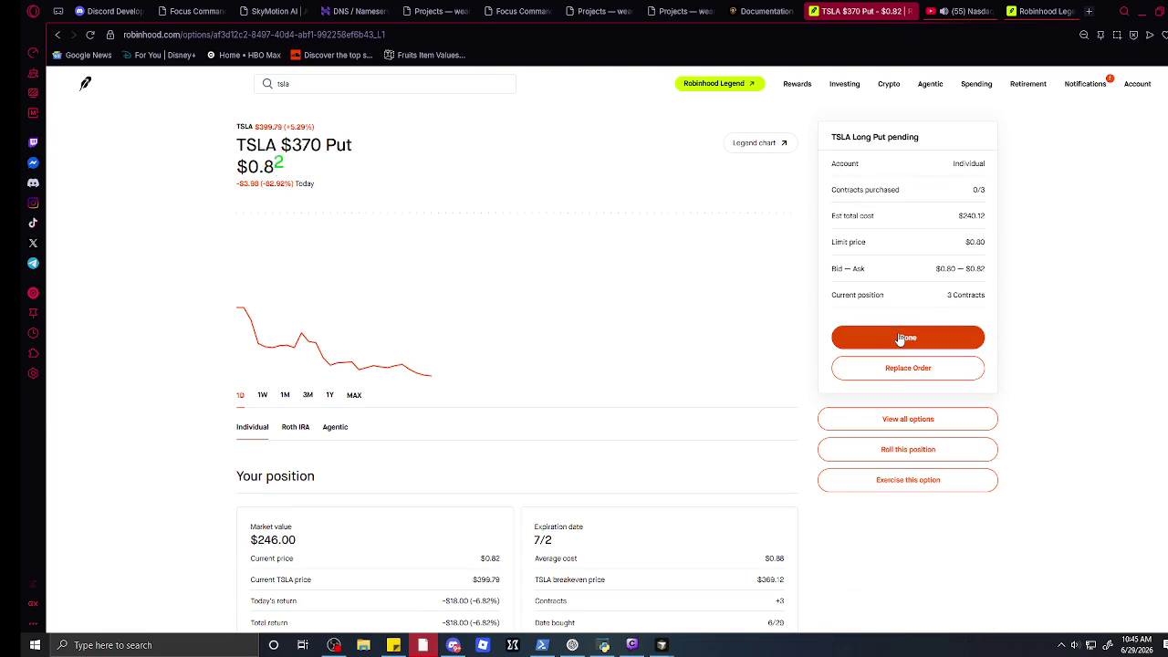
pyautogui.click(900, 339)
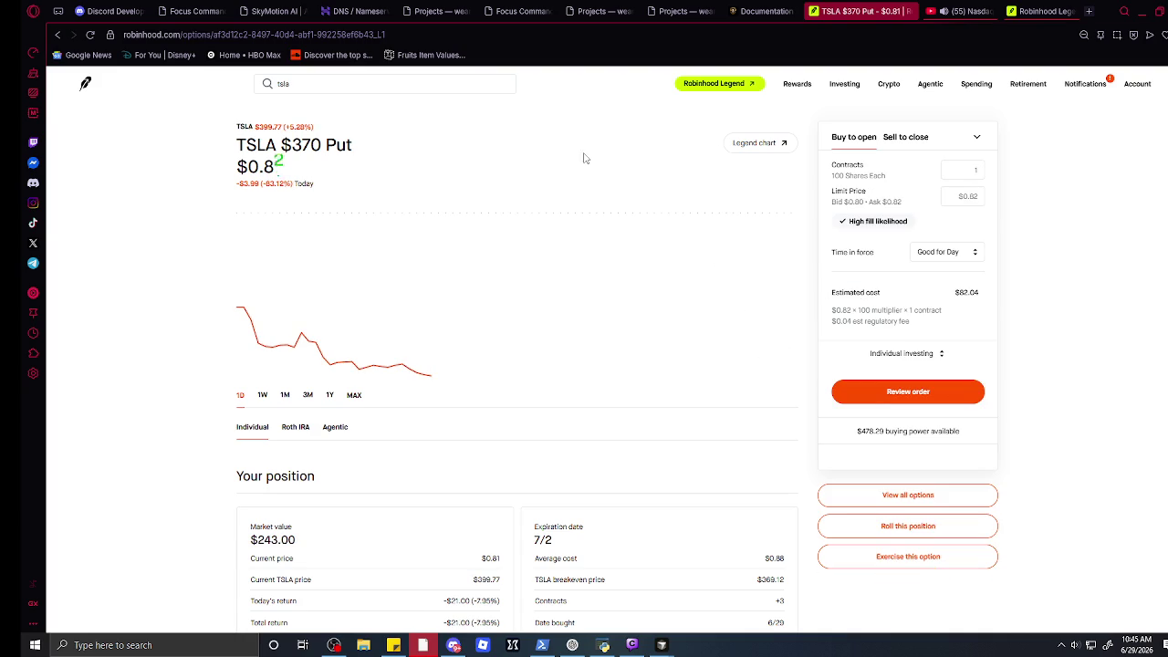
# Open the $370 Put position and cancel the pending 3-contract $0.80 buy in History
pyautogui.click(257, 129)
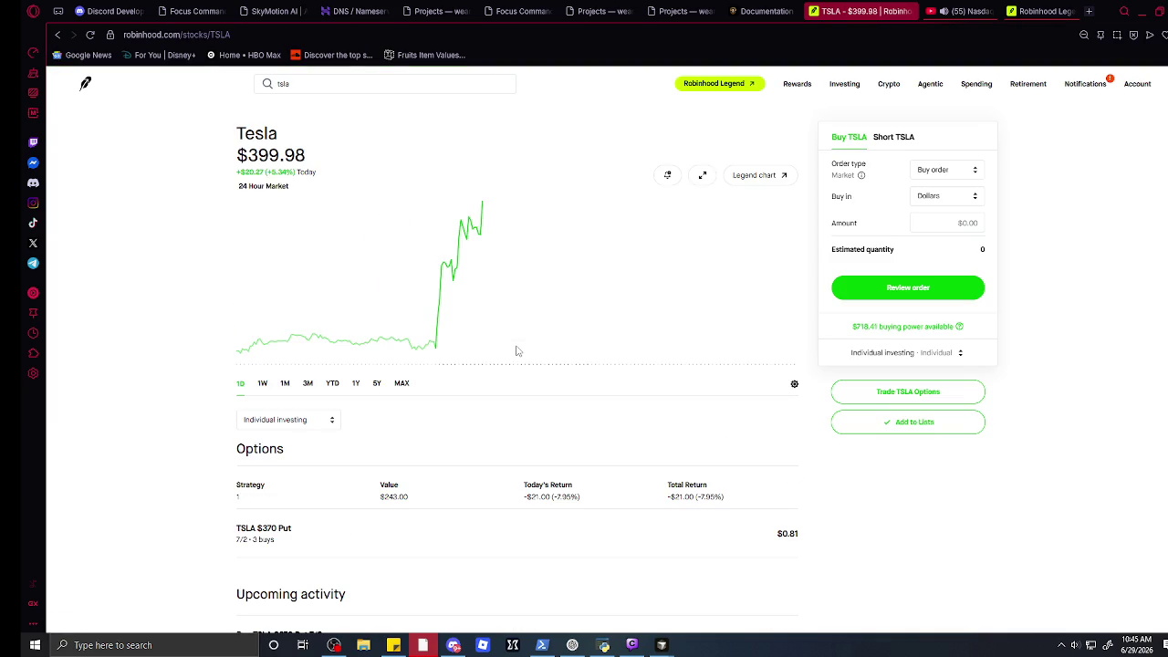
pyautogui.click(499, 531)
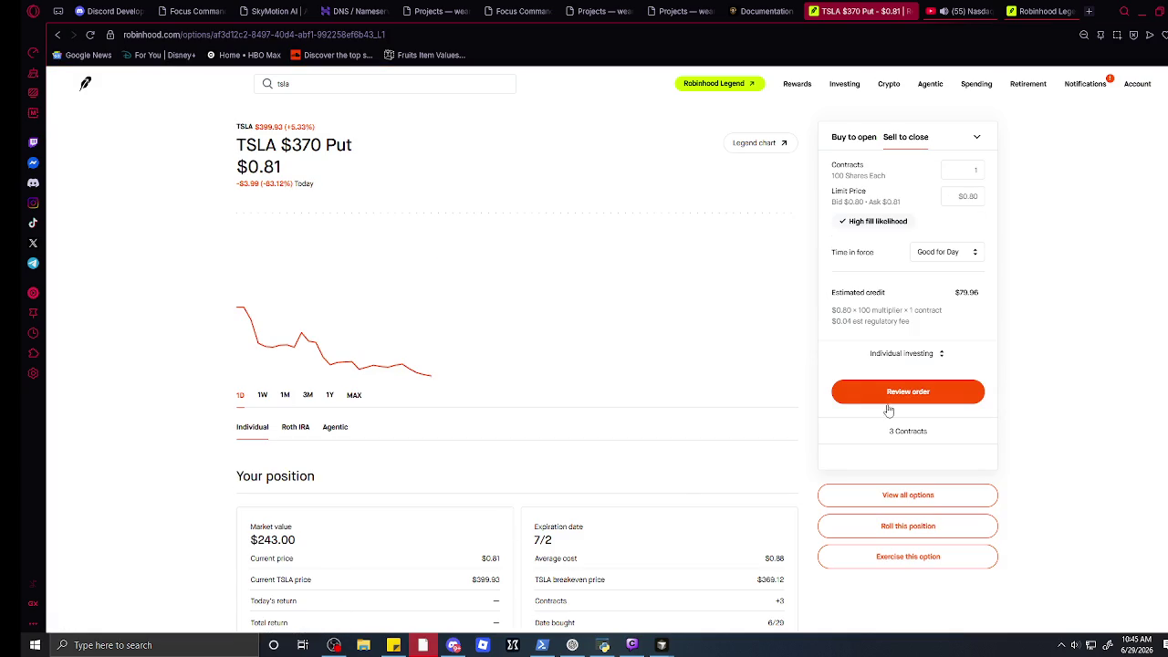
pyautogui.scroll(-2, 567, 273)
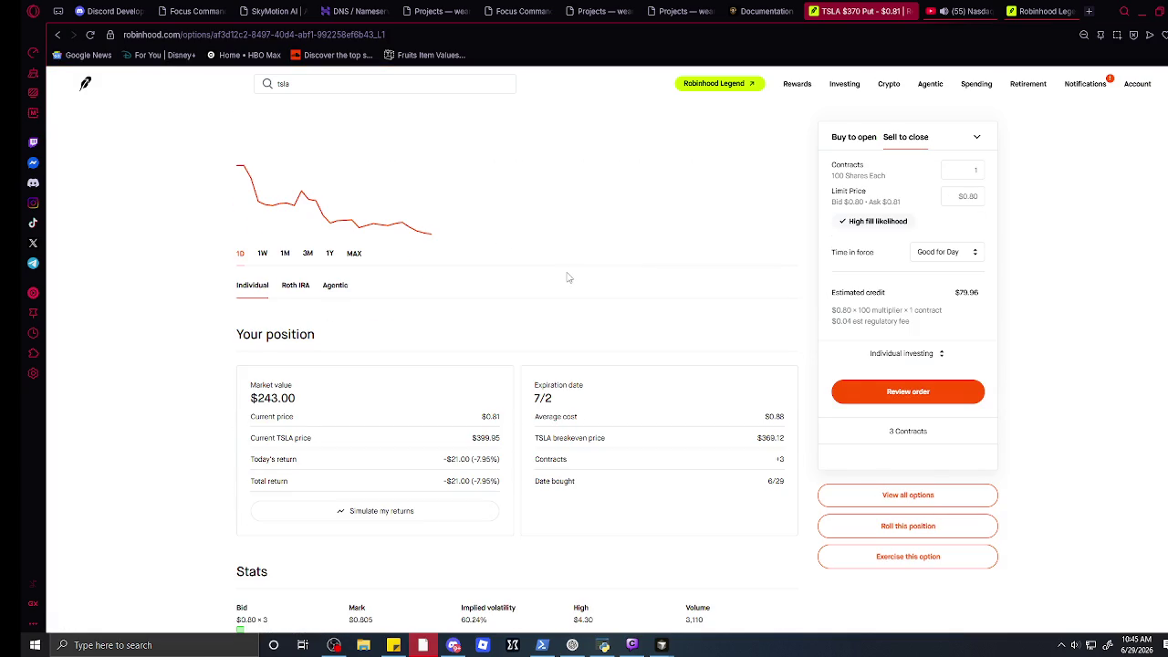
pyautogui.scroll(-4, 568, 277)
pyautogui.scroll(2, 363, 195)
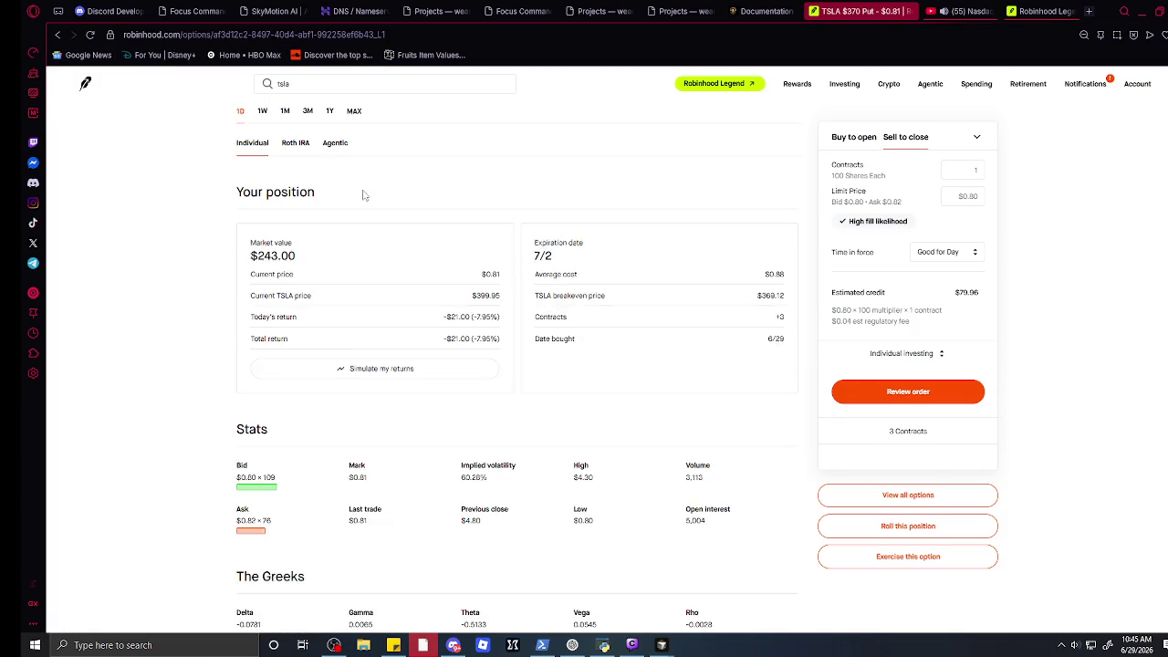
pyautogui.scroll(-4, 363, 195)
pyautogui.click(443, 428)
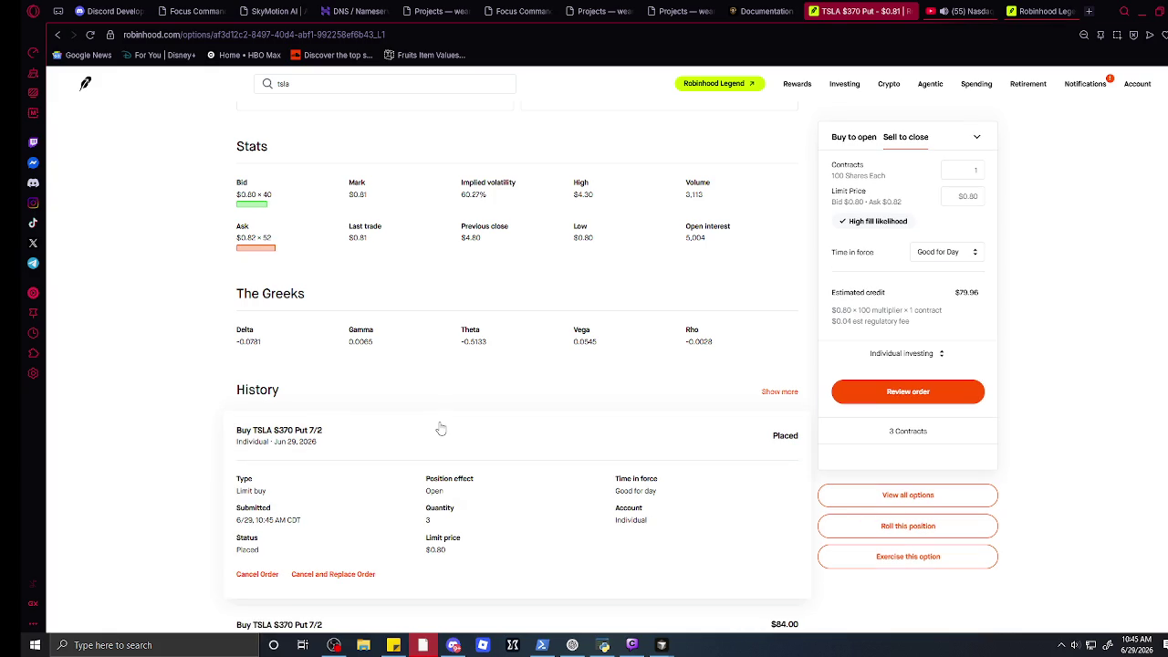
pyautogui.click(259, 576)
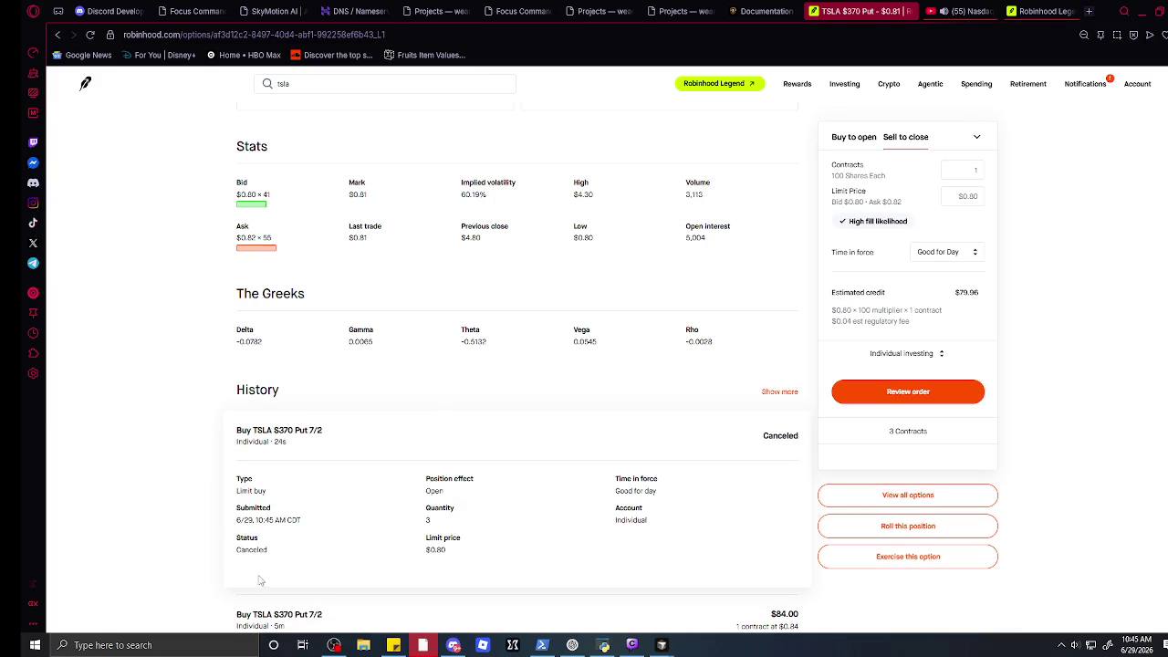
pyautogui.scroll(3, 518, 282)
pyautogui.scroll(3, 517, 282)
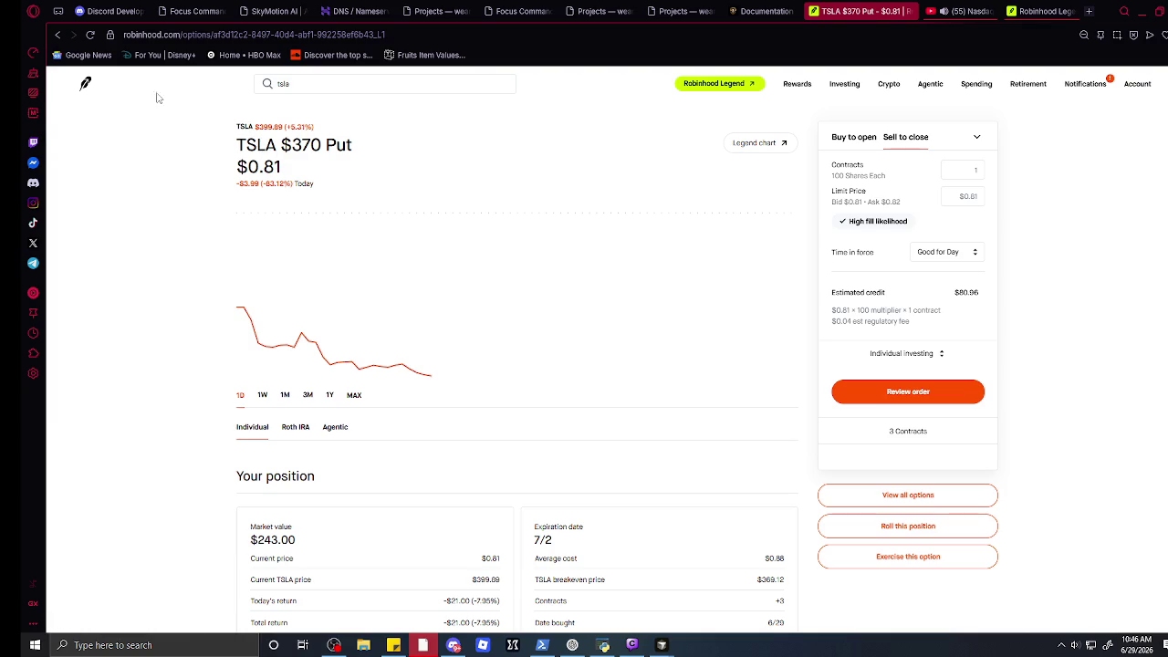
pyautogui.click(280, 128)
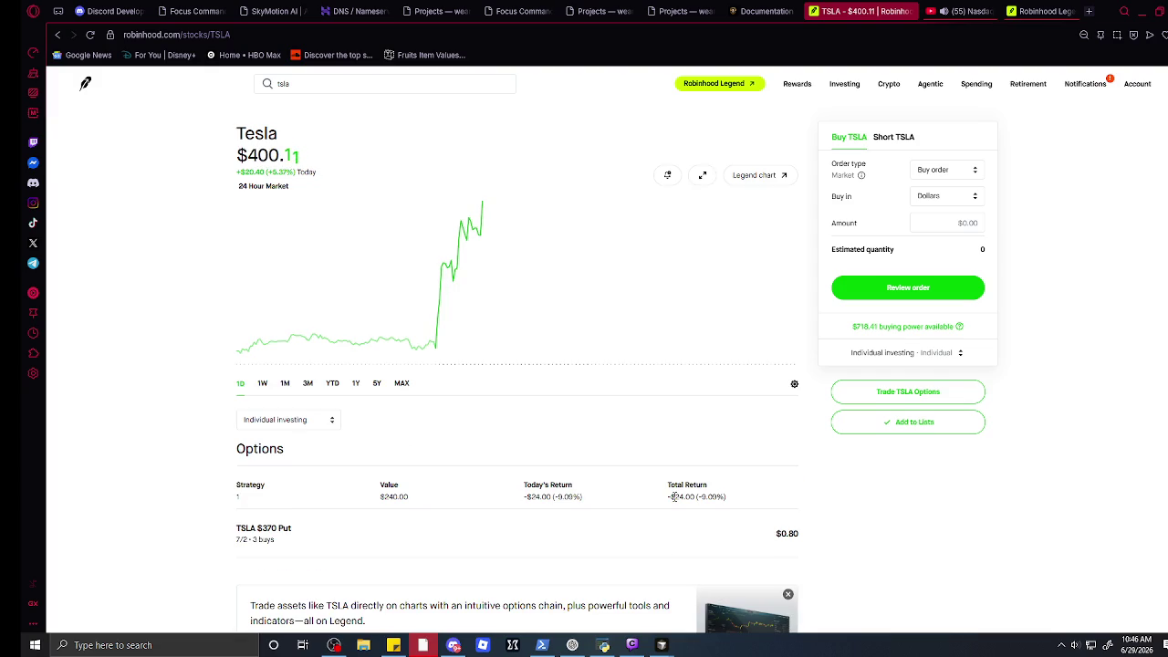
# Buy 2 more $370 Put contracts at $0.81, bringing the position to 5
pyautogui.click(481, 532)
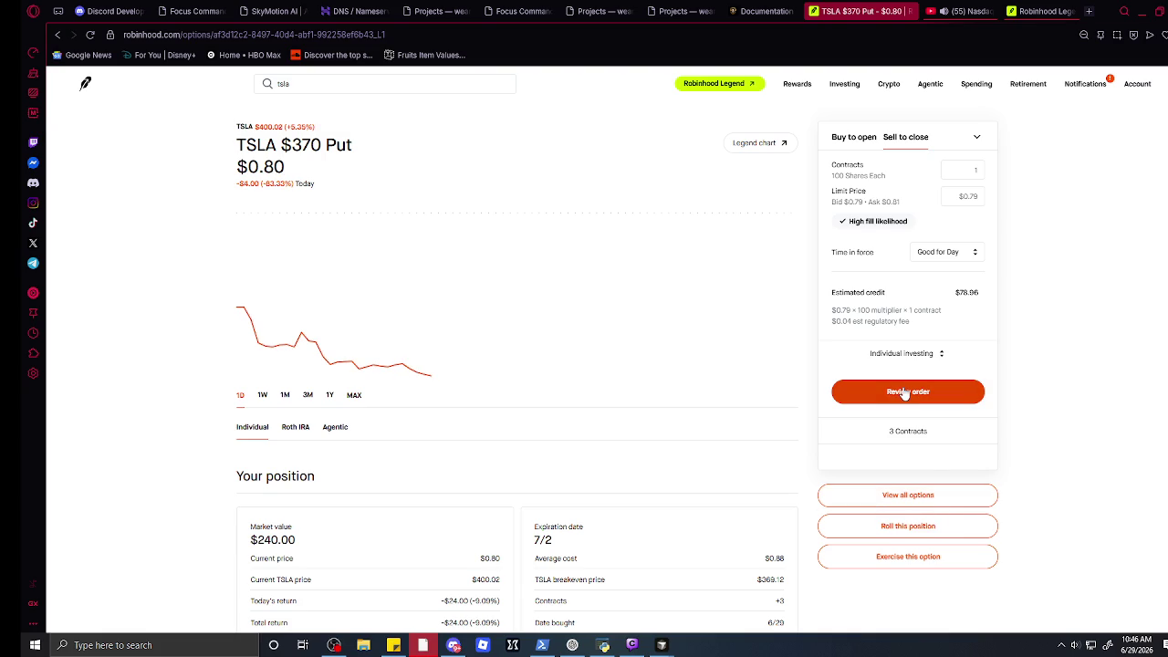
pyautogui.click(837, 139)
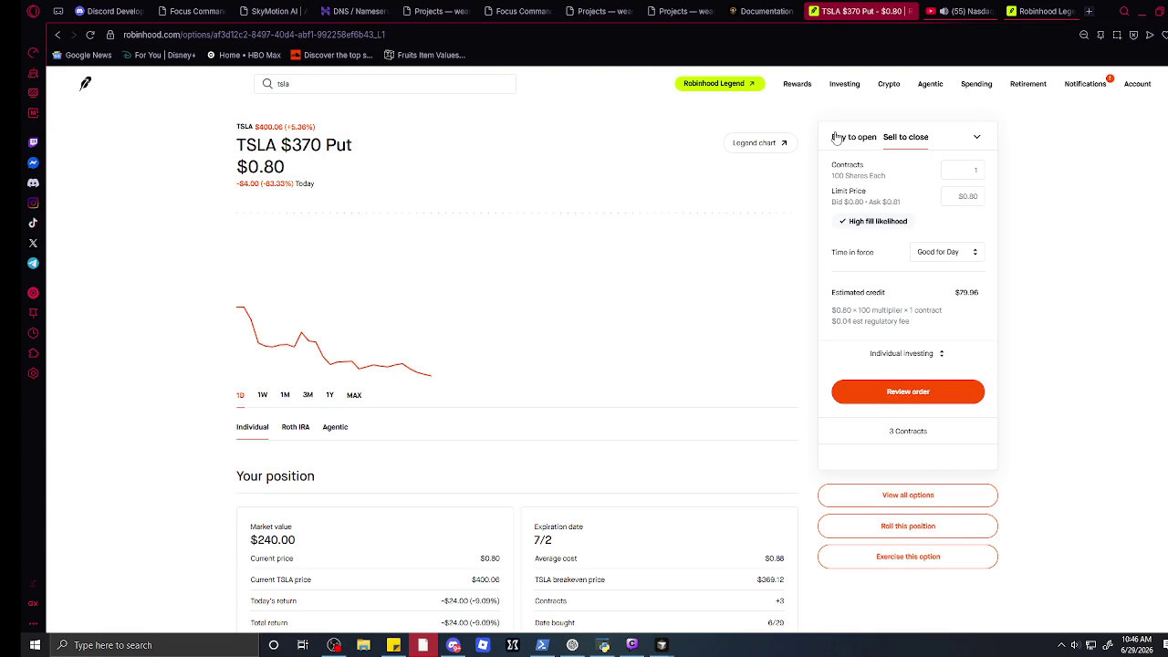
pyautogui.click(974, 170)
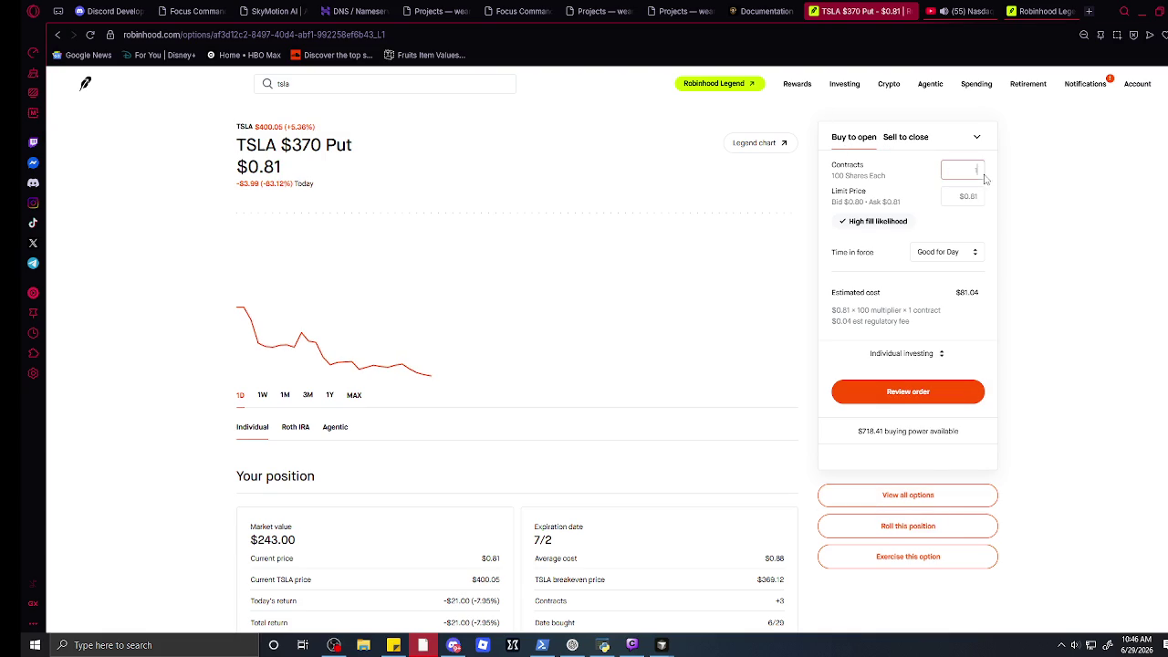
pyautogui.write('2')
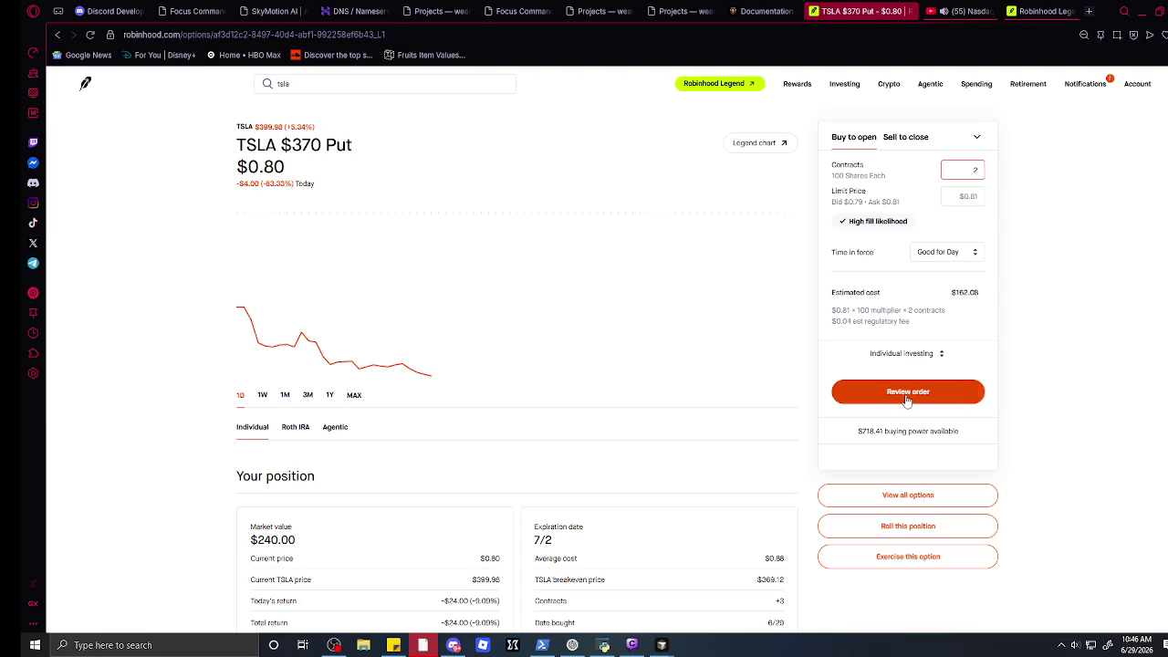
pyautogui.click(905, 399)
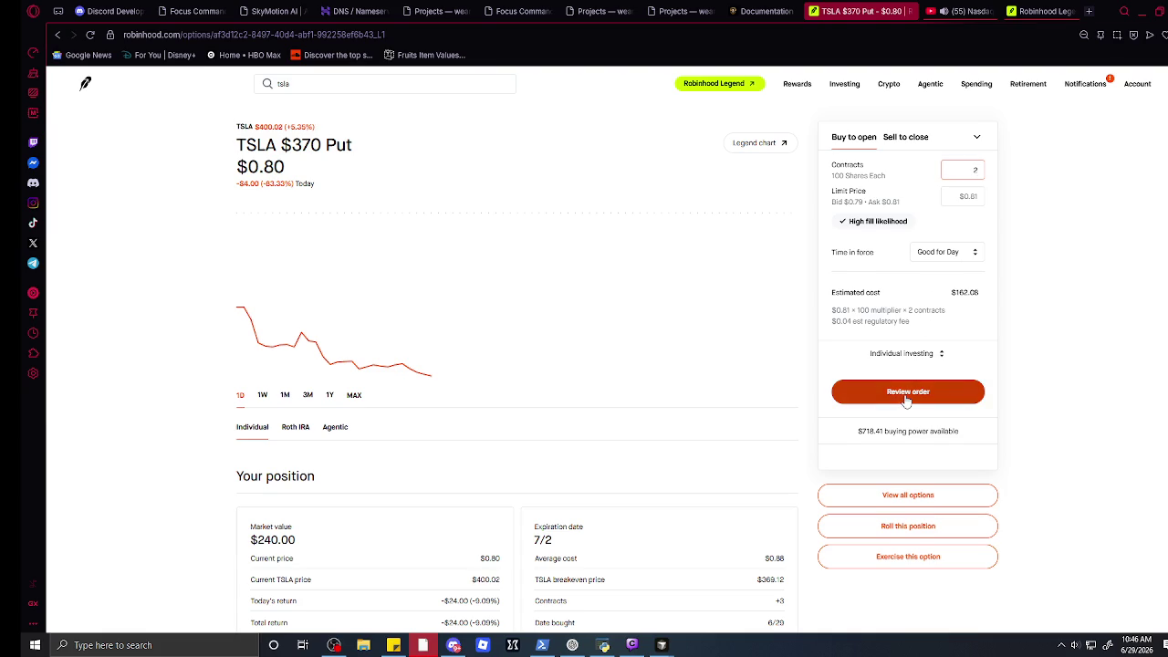
pyautogui.click(898, 456)
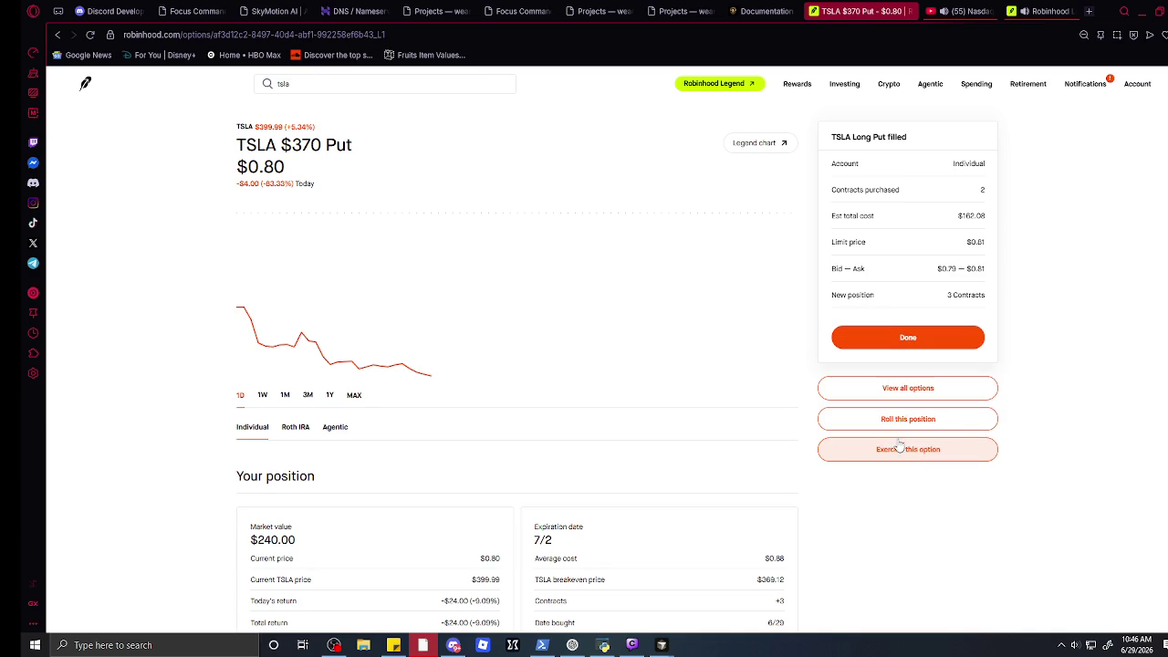
pyautogui.click(907, 337)
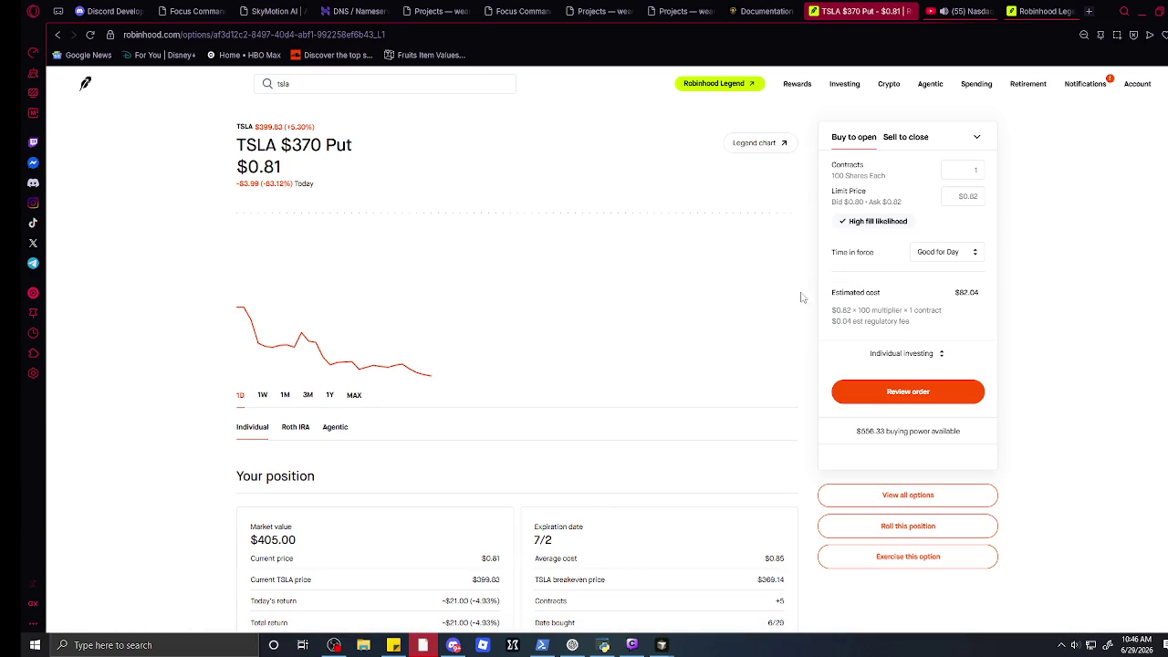
# Stage a sell-to-close of 5 TSLA $370 Put contracts at a $0.86 limit, review it, and return to editing
pyautogui.click(913, 136)
pyautogui.click(972, 169)
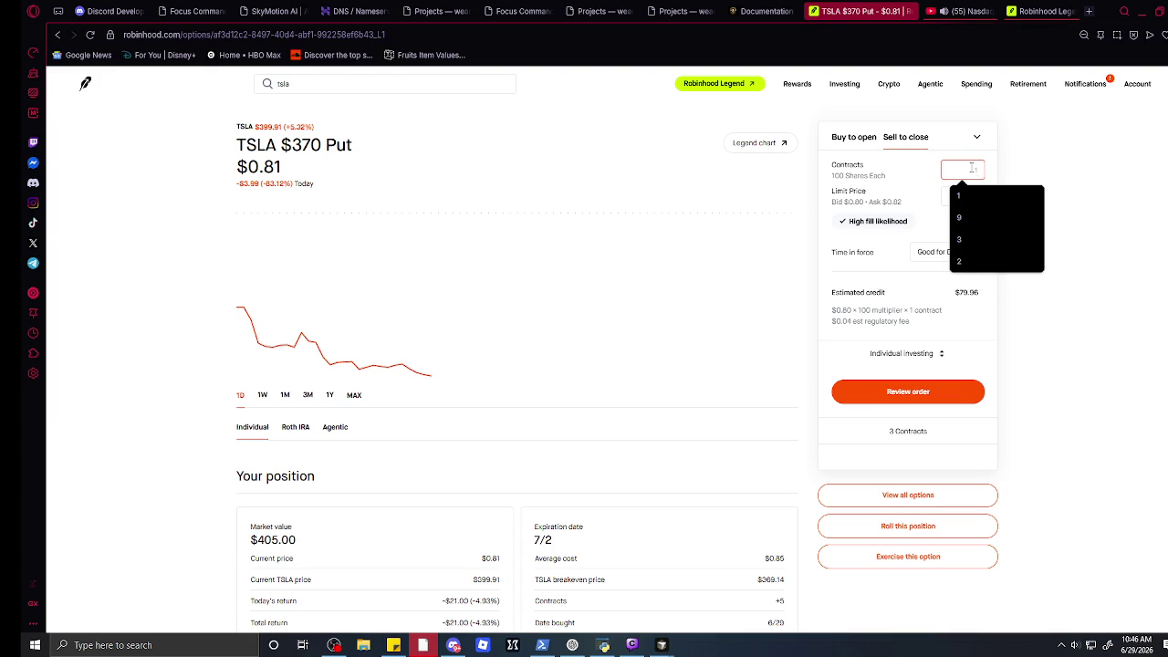
pyautogui.write('5')
pyautogui.click(973, 196)
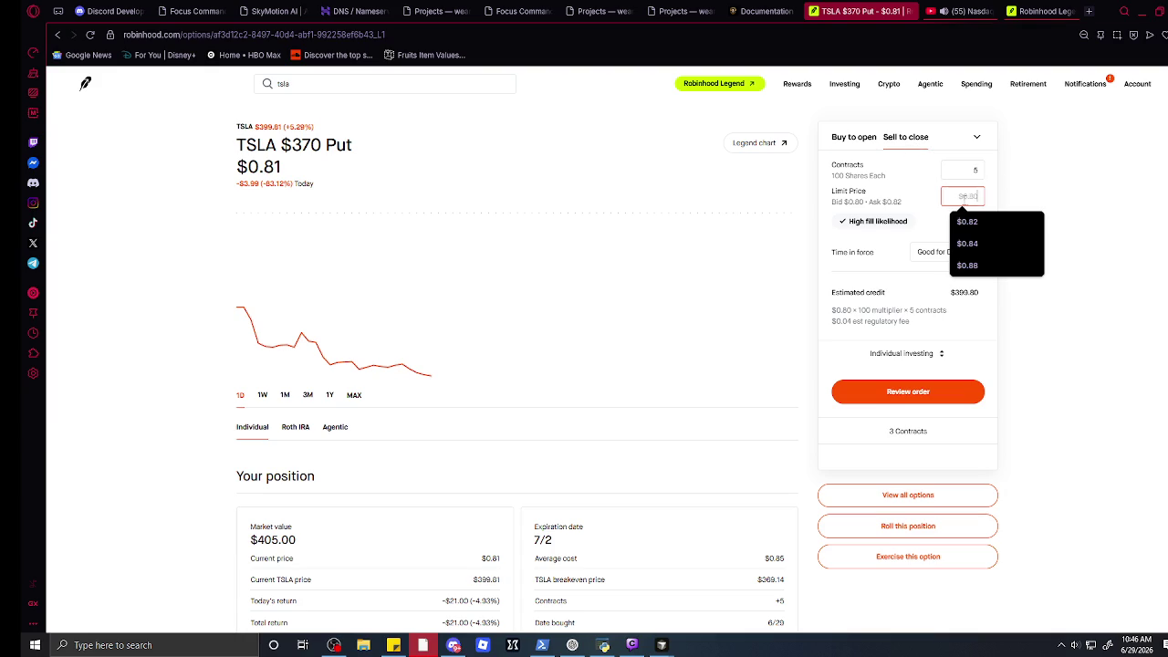
pyautogui.write('85')
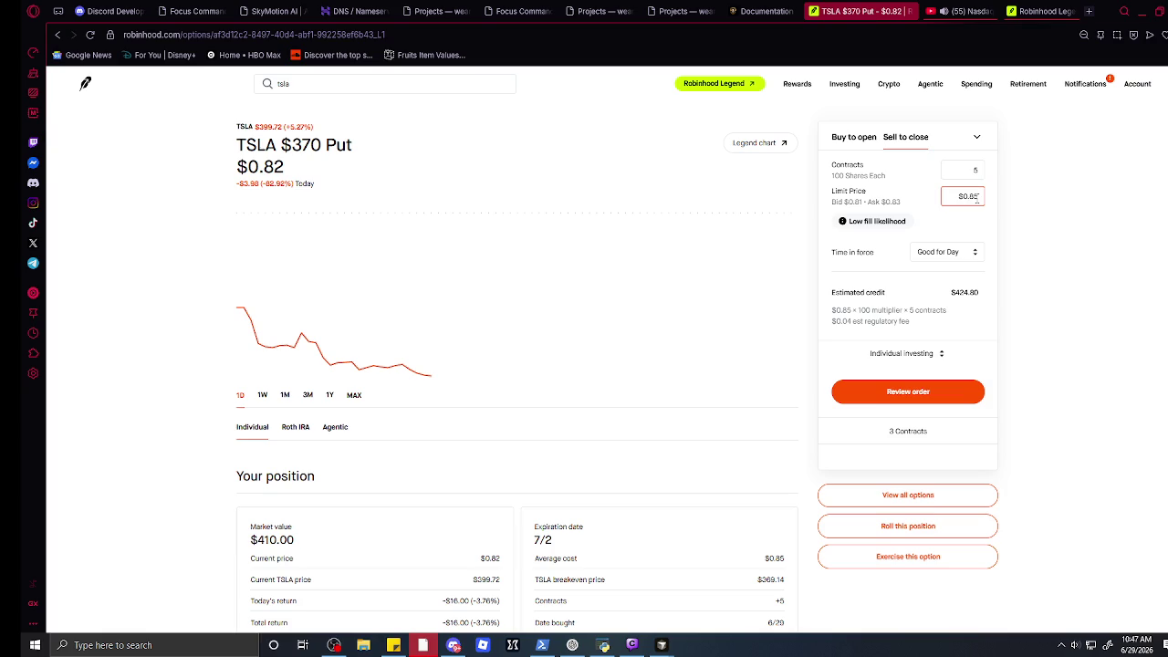
pyautogui.write('6')
pyautogui.click(883, 402)
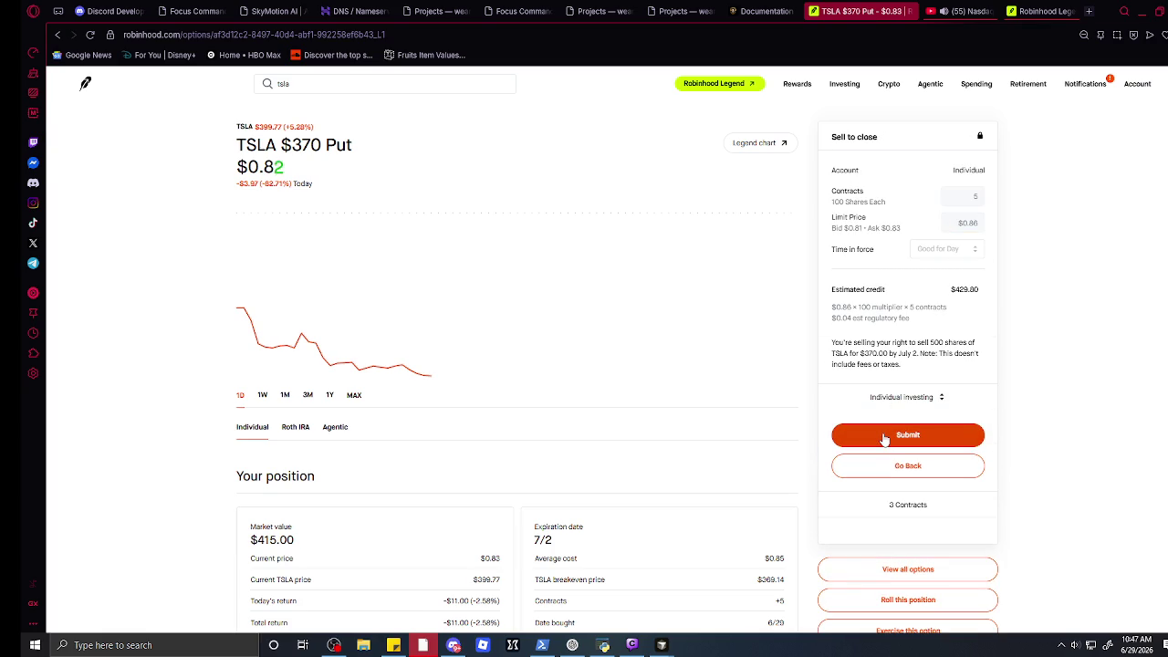
pyautogui.click(883, 466)
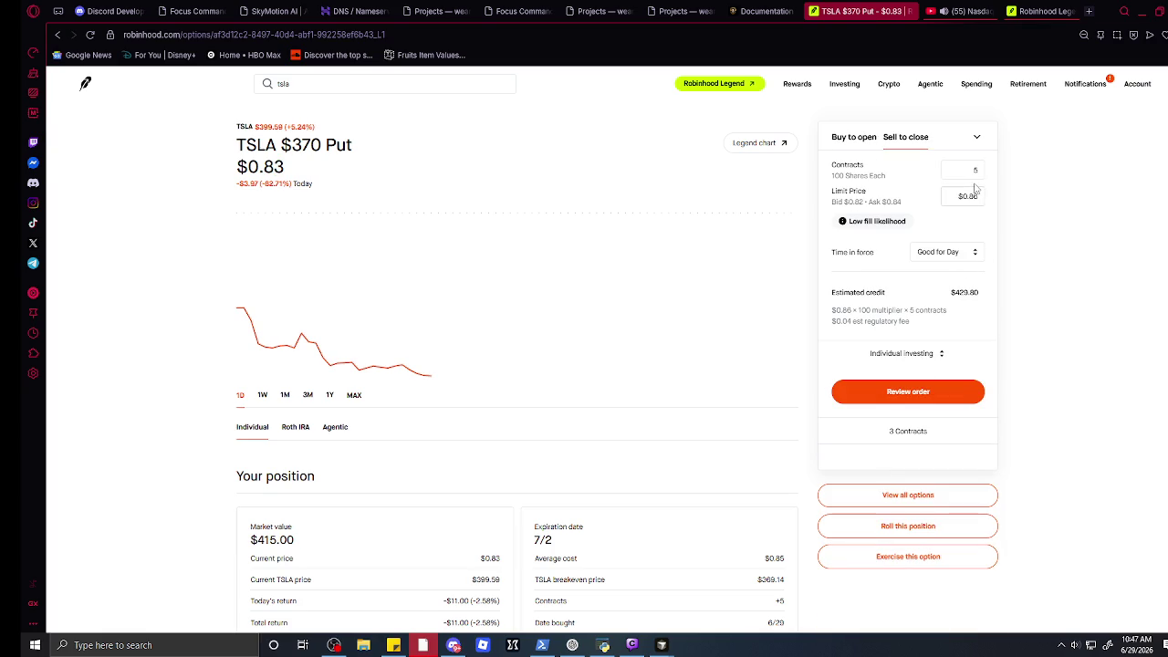
pyautogui.moveTo(973, 197); pyautogui.dragTo(985, 204)
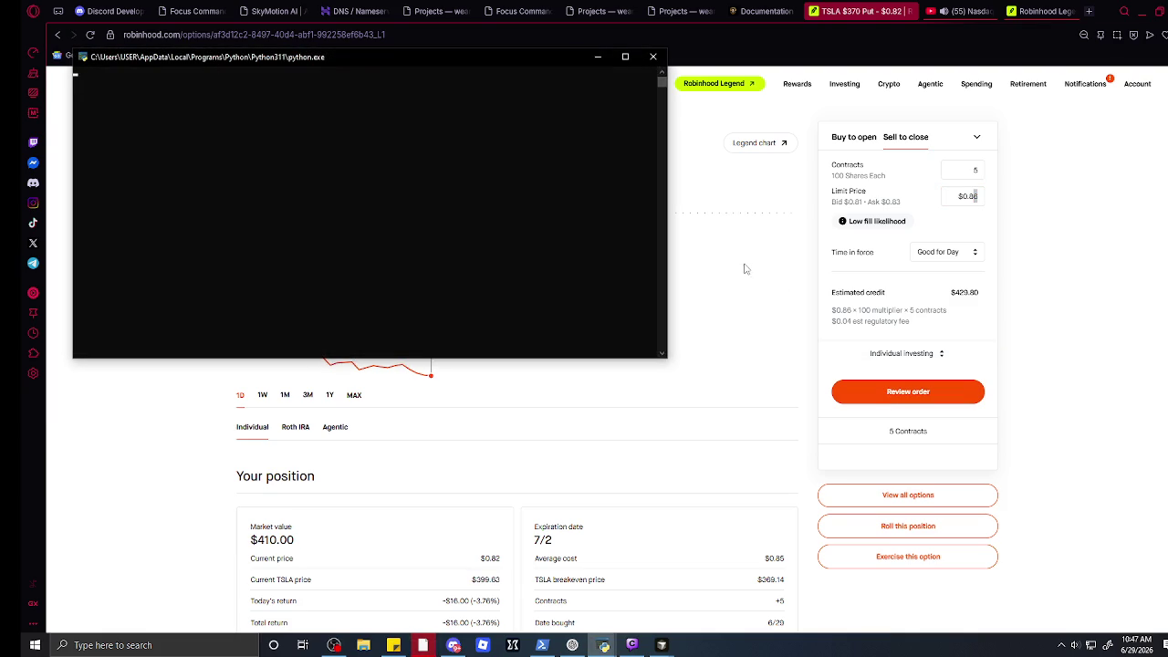
pyautogui.click(970, 200)
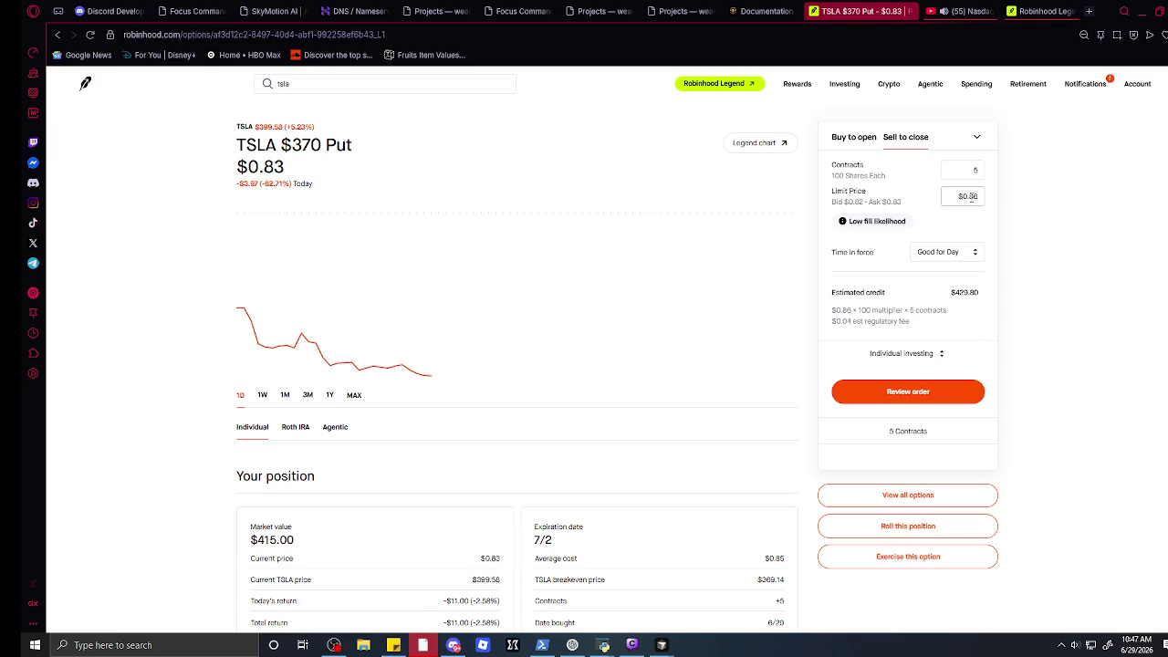
pyautogui.moveTo(970, 198); pyautogui.dragTo(980, 199)
pyautogui.write('87')
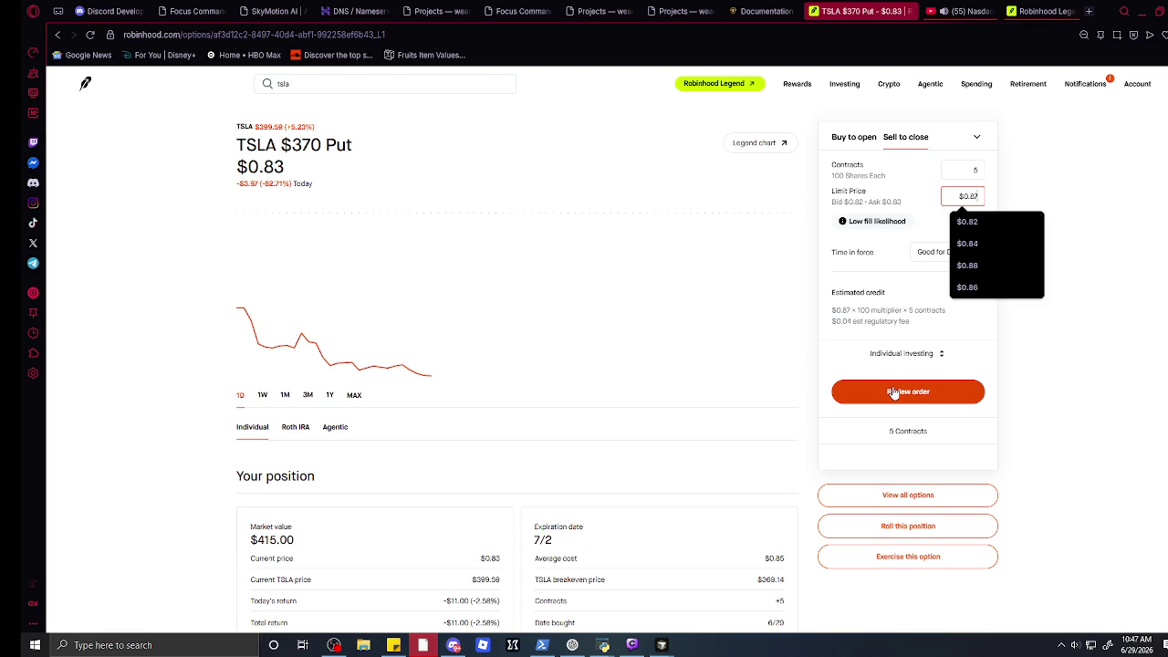
pyautogui.press('BackSpace')
pyautogui.write('6')
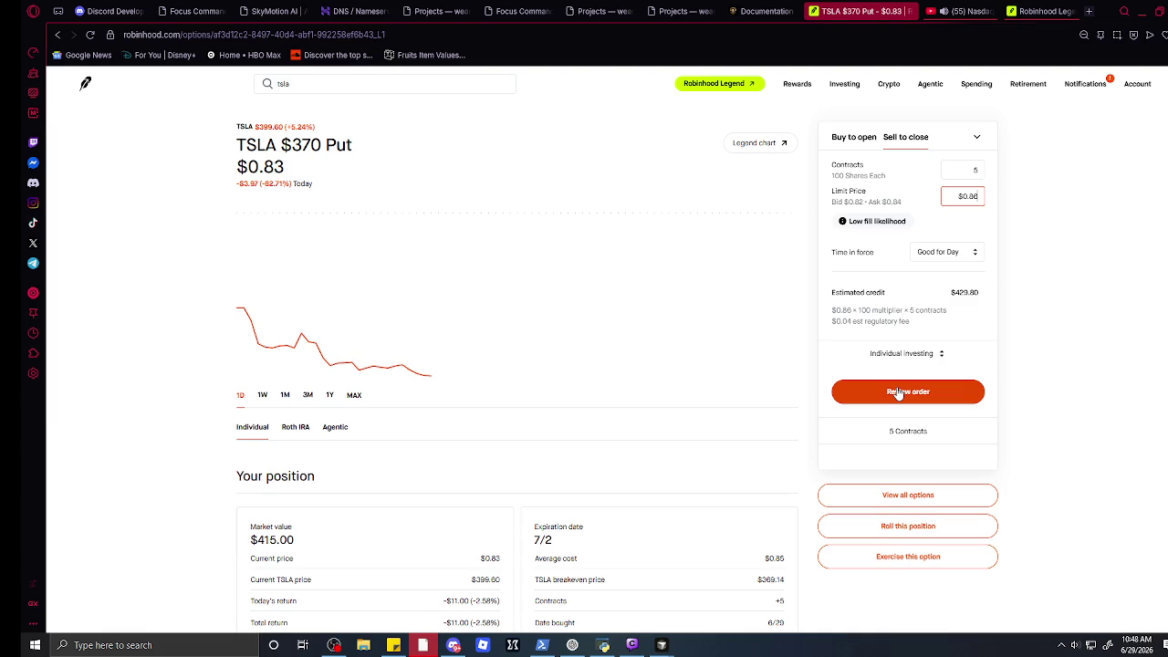
# Change the sell-to-close ticket to 4 contracts with a $0.86 limit price
pyautogui.press('BackSpace')
pyautogui.write('5')
pyautogui.press('BackSpace')
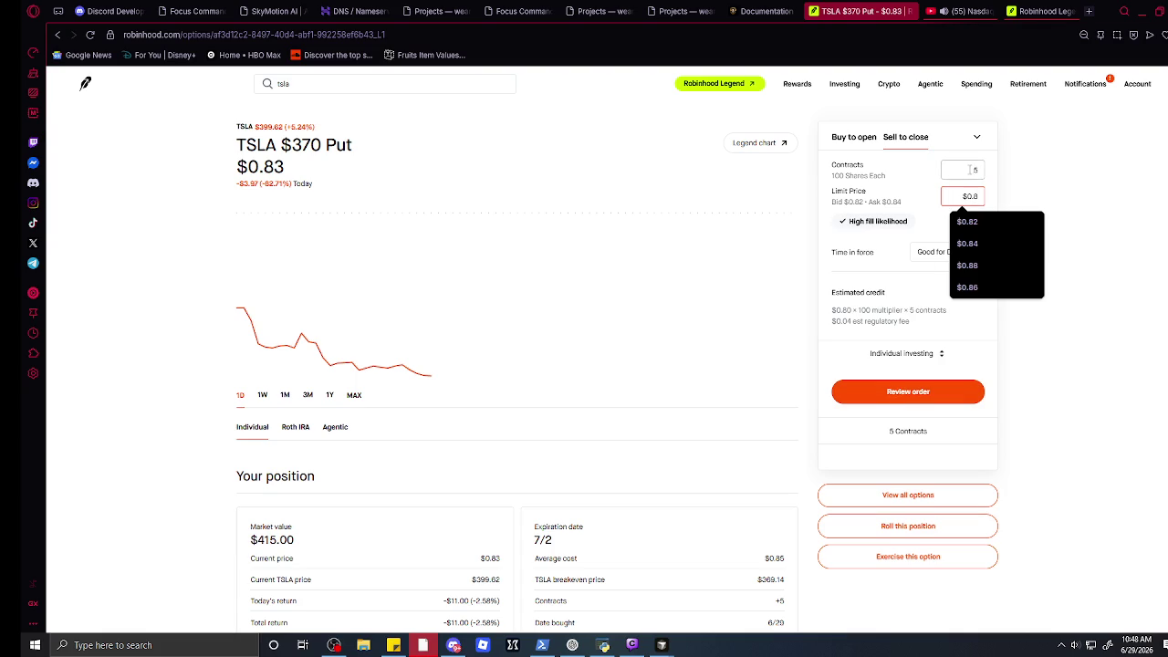
pyautogui.click(972, 169)
pyautogui.click(980, 173)
pyautogui.click(973, 197)
pyautogui.moveTo(971, 196); pyautogui.dragTo(981, 203)
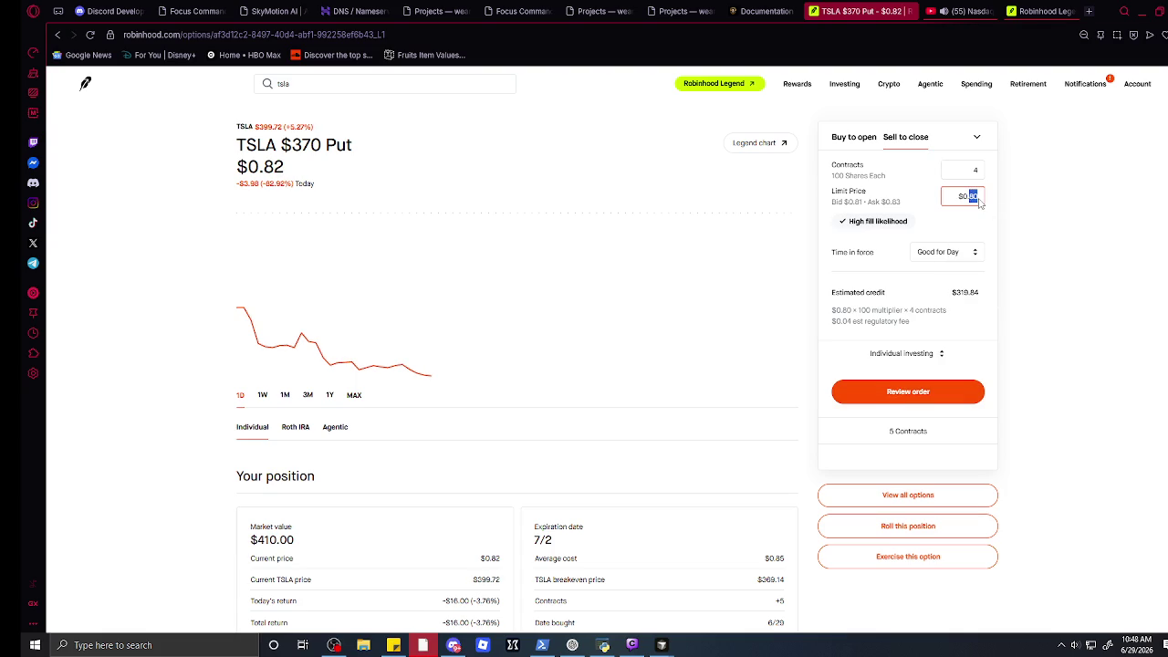
pyautogui.write('8')
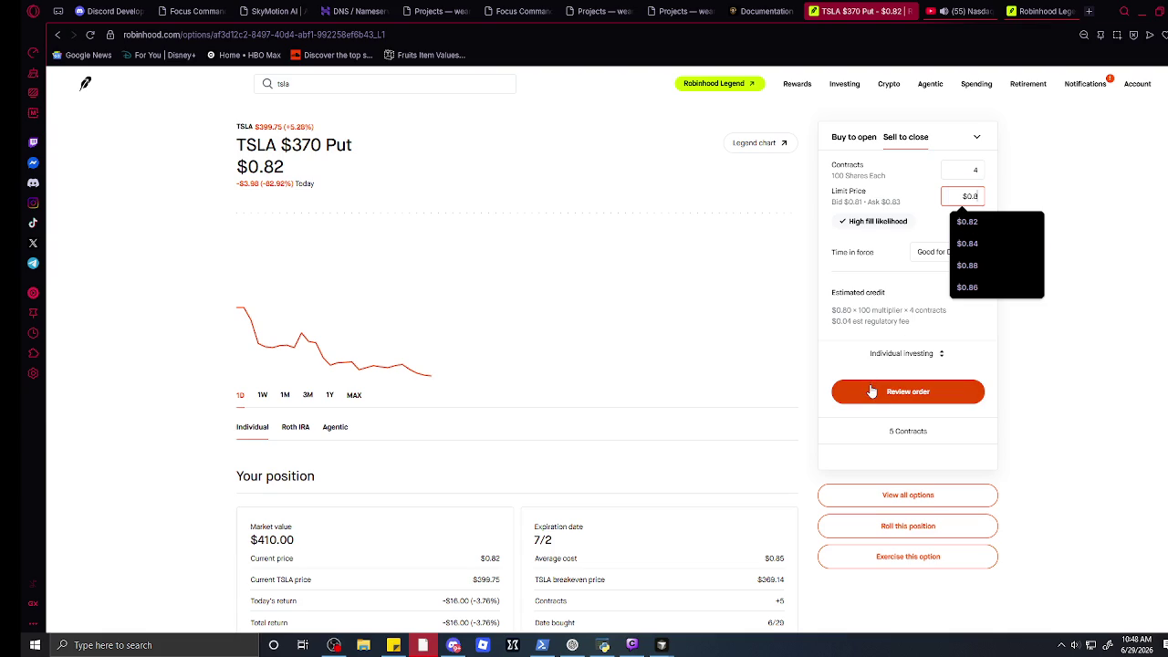
pyautogui.write('6')
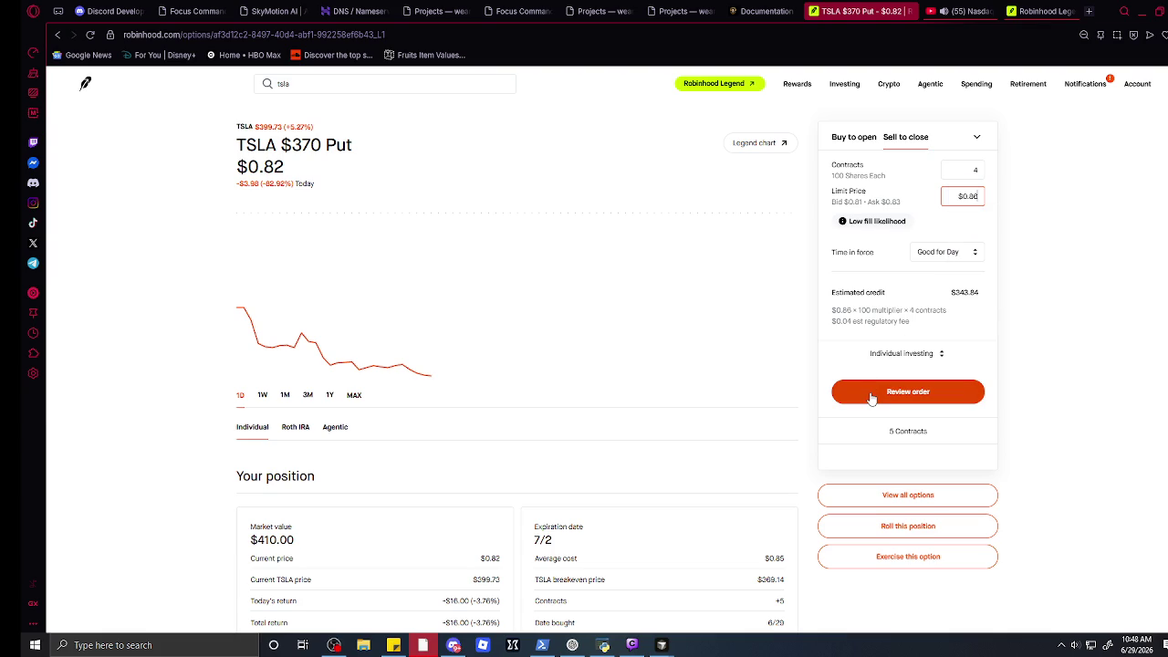
# Submit the 4-contract sell order at $0.86 and begin replacing it
pyautogui.click(871, 397)
pyautogui.click(884, 436)
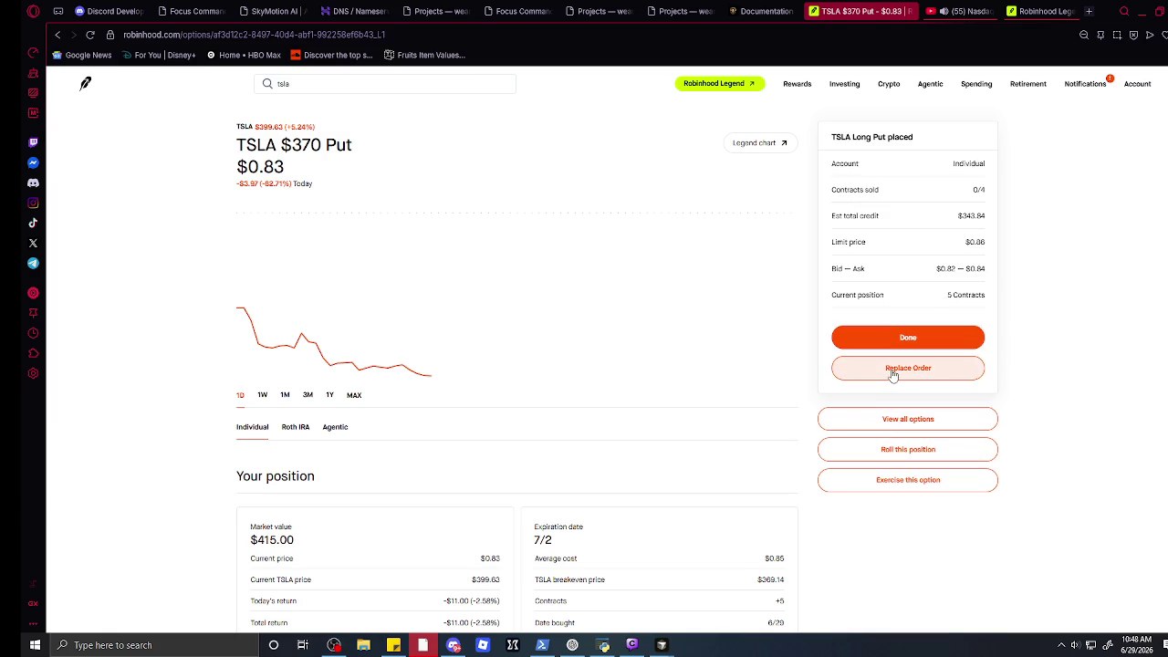
pyautogui.click(893, 369)
# Resubmit the 4-contract $370 Put sell order at a $0.87 limit, then start replacing it again
pyautogui.click(935, 217)
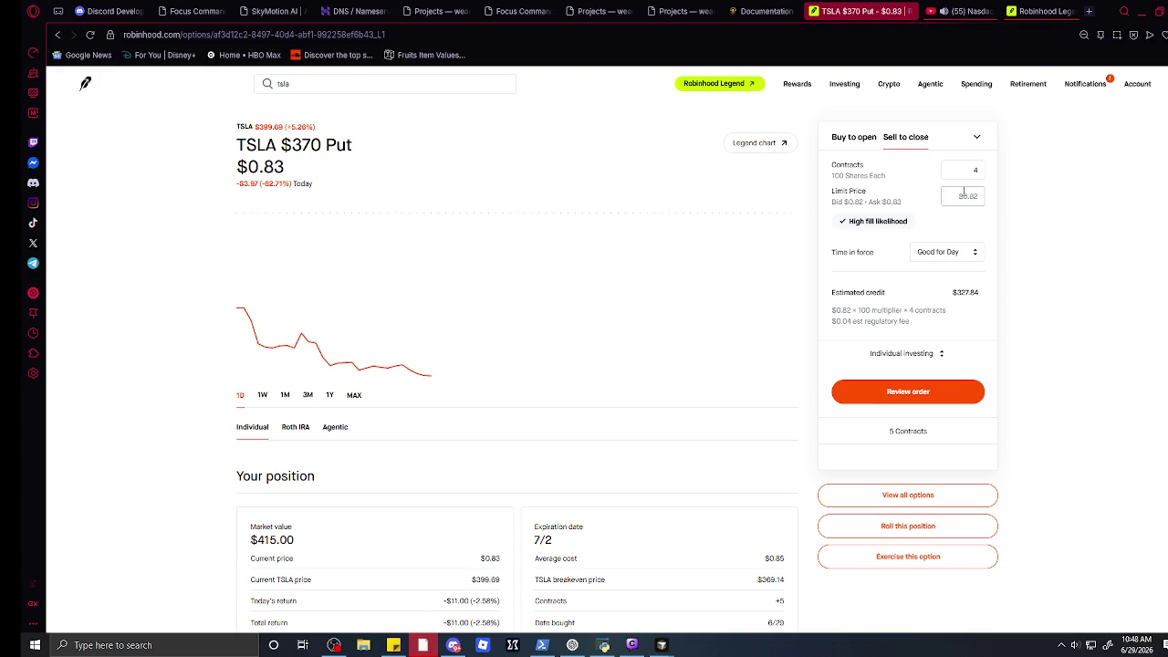
pyautogui.click(965, 189)
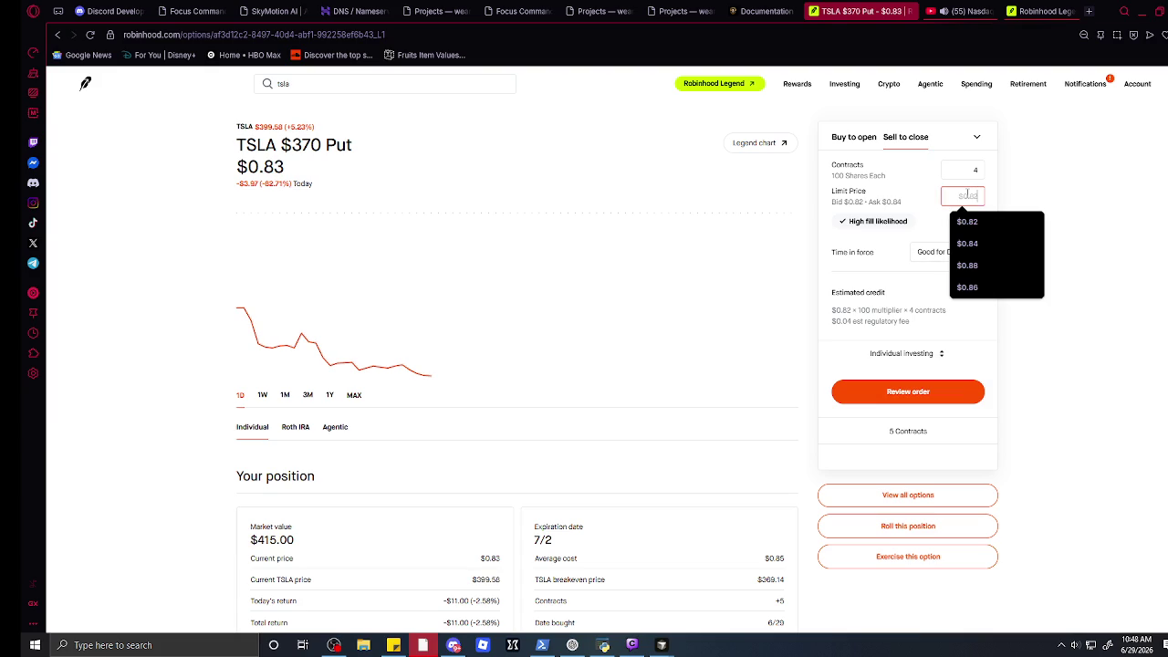
pyautogui.write('0.87')
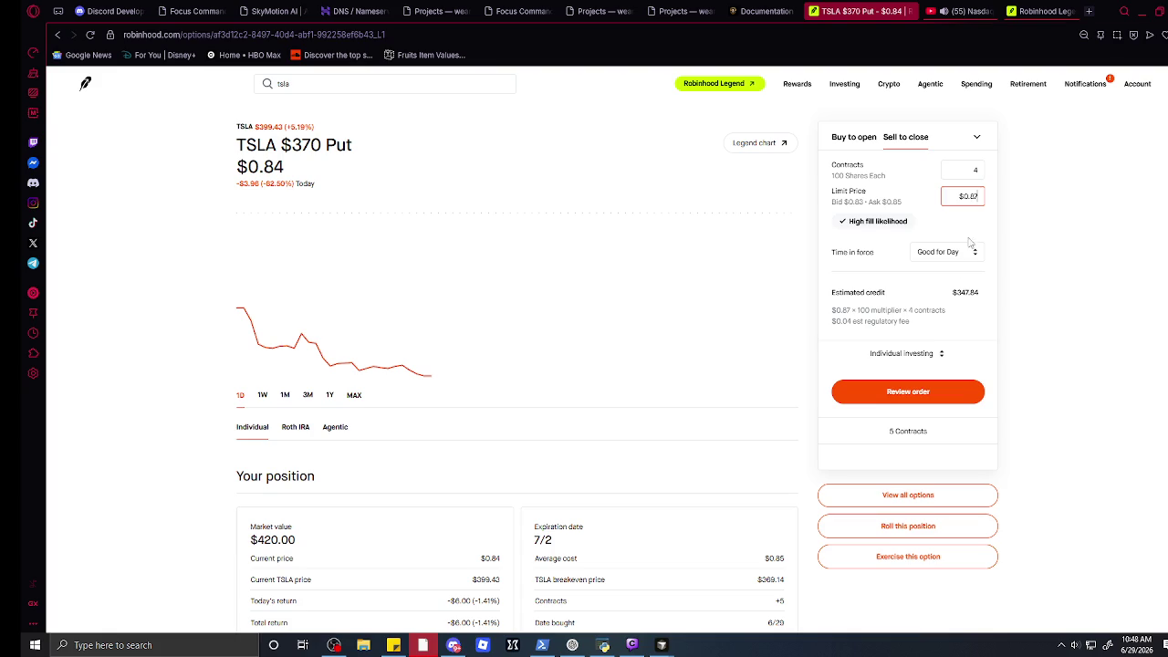
pyautogui.click(908, 390)
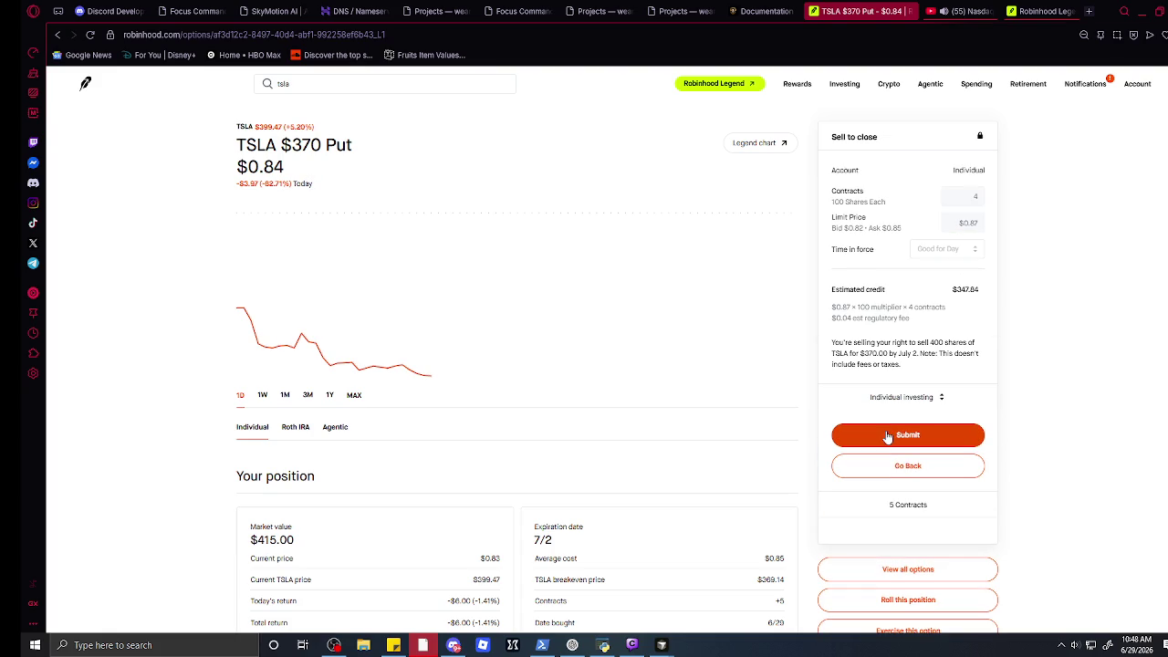
pyautogui.click(887, 436)
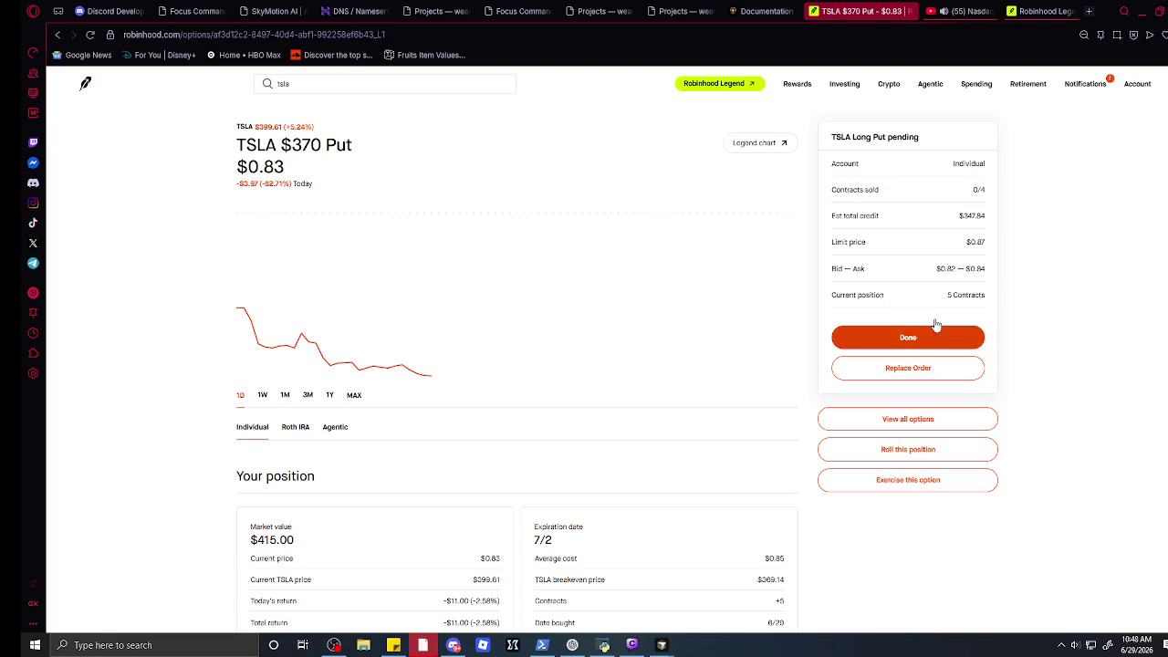
pyautogui.click(904, 367)
pyautogui.click(926, 212)
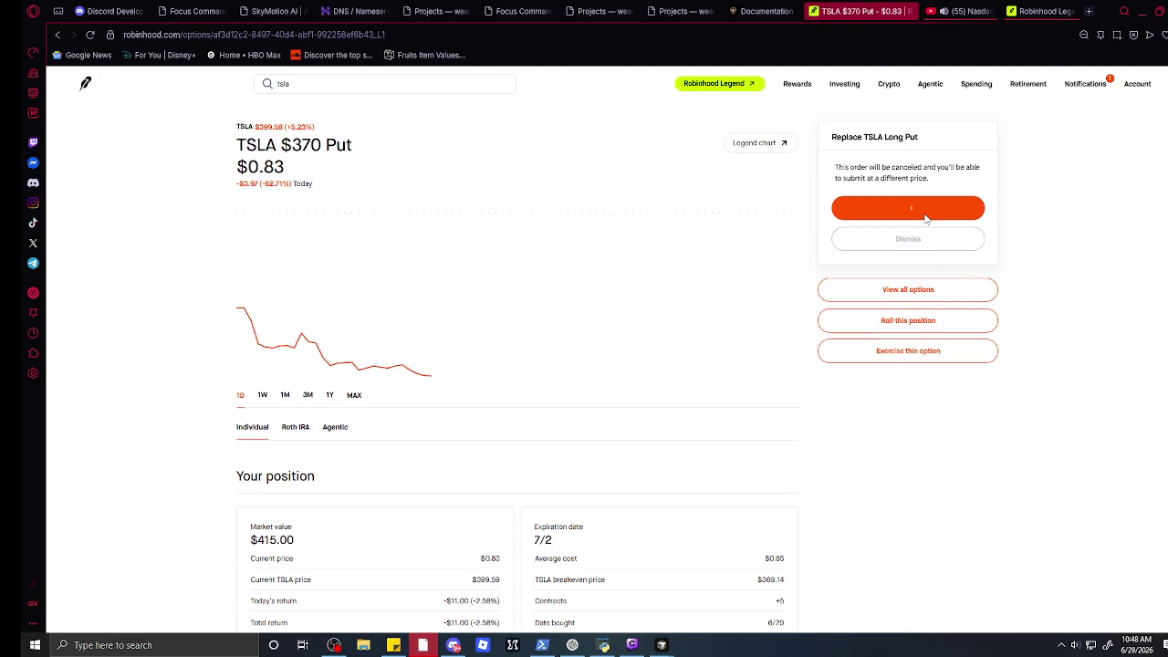
# Set the replacement sell-to-close ticket to 5 contracts, bringing the limit price to $0.84 ($419.80 credit)
pyautogui.click(971, 170)
pyautogui.click(973, 196)
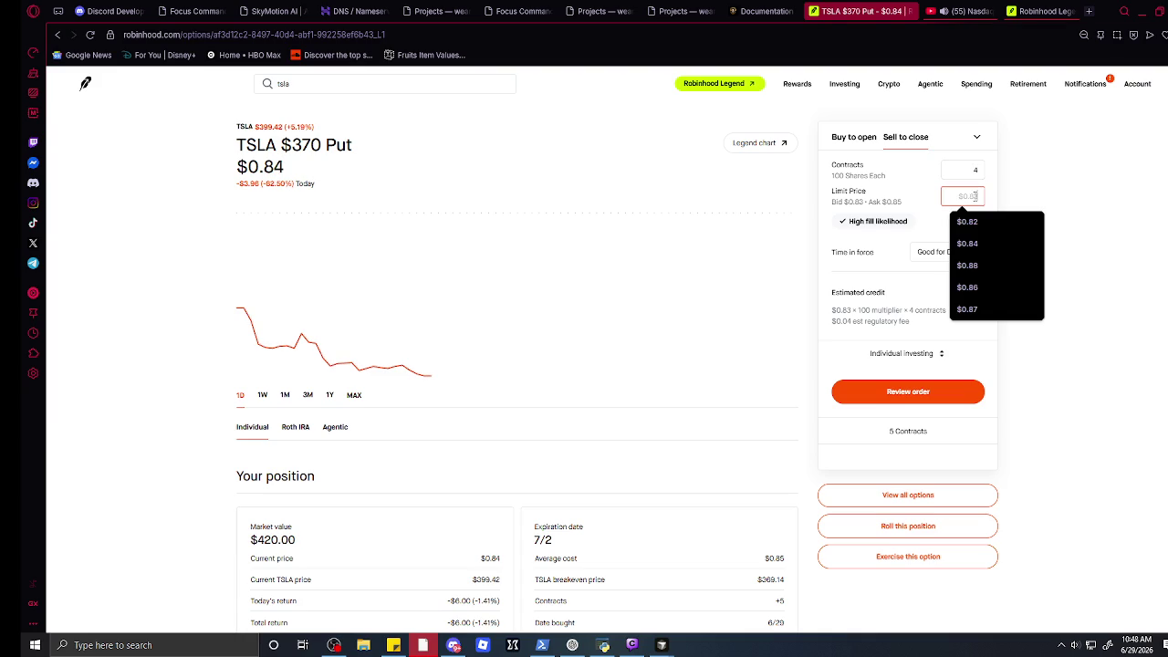
pyautogui.click(968, 266)
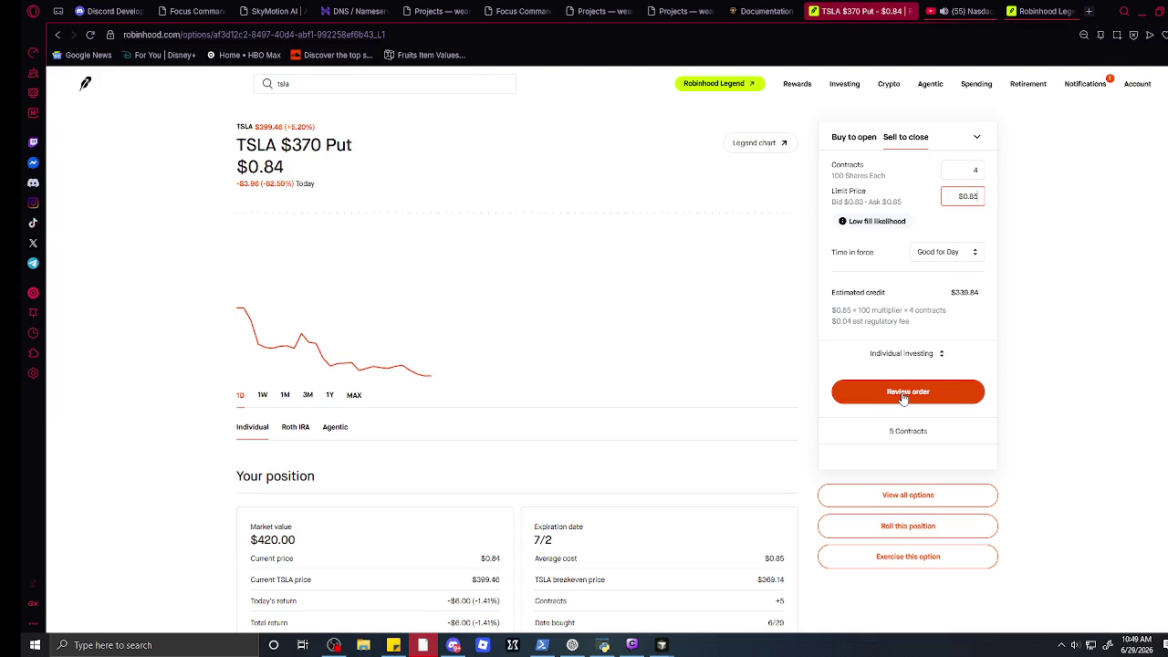
pyautogui.press('Down')
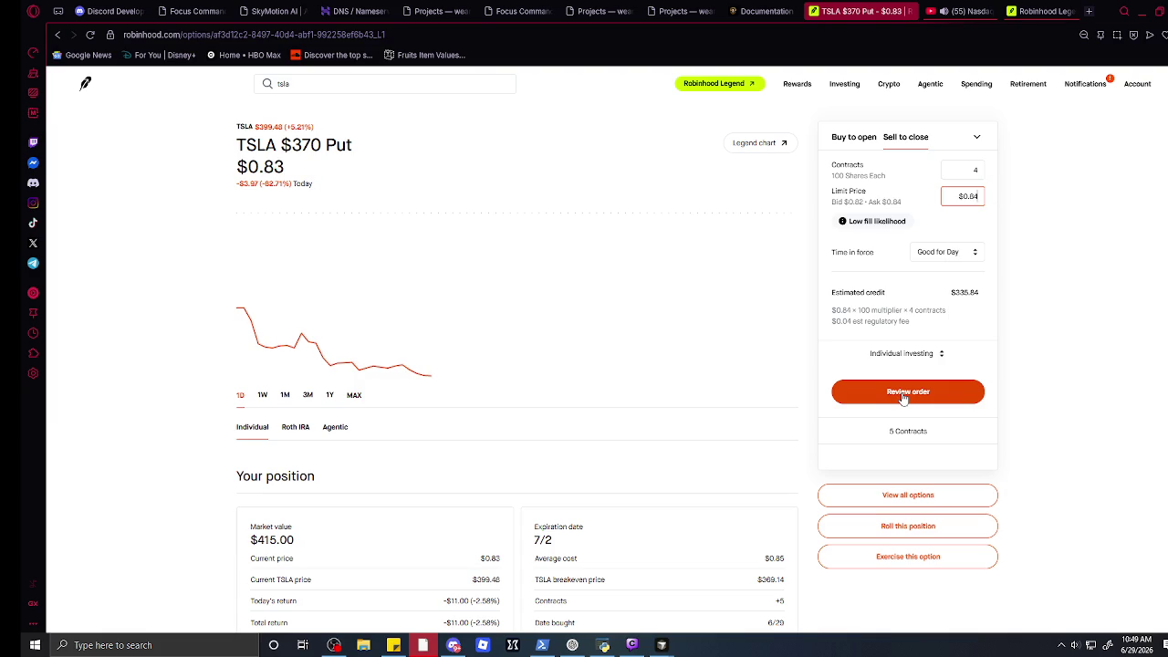
pyautogui.click(963, 170)
pyautogui.write('5')
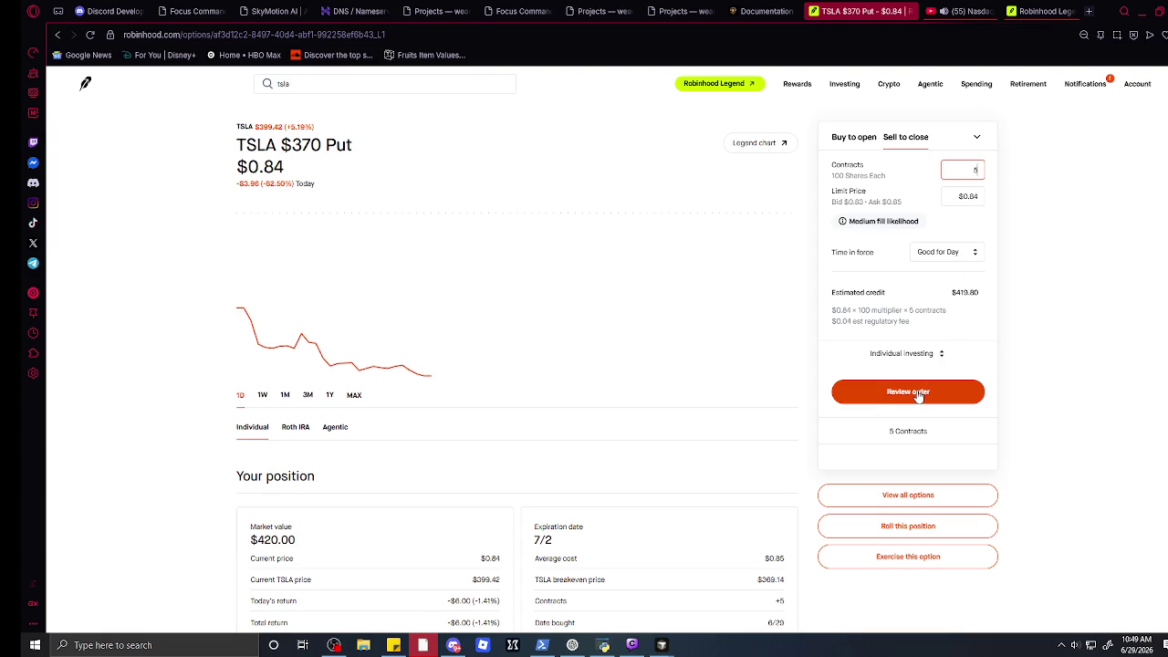
pyautogui.moveTo(969, 196); pyautogui.dragTo(986, 197)
pyautogui.press('BackSpace')
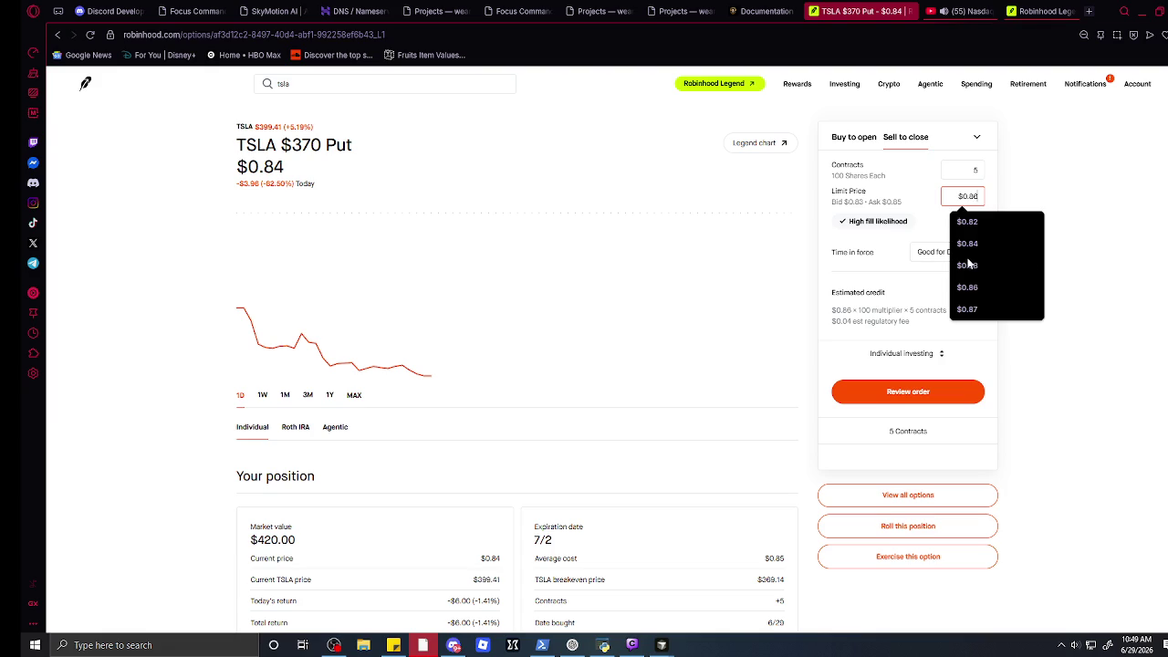
pyautogui.click(967, 287)
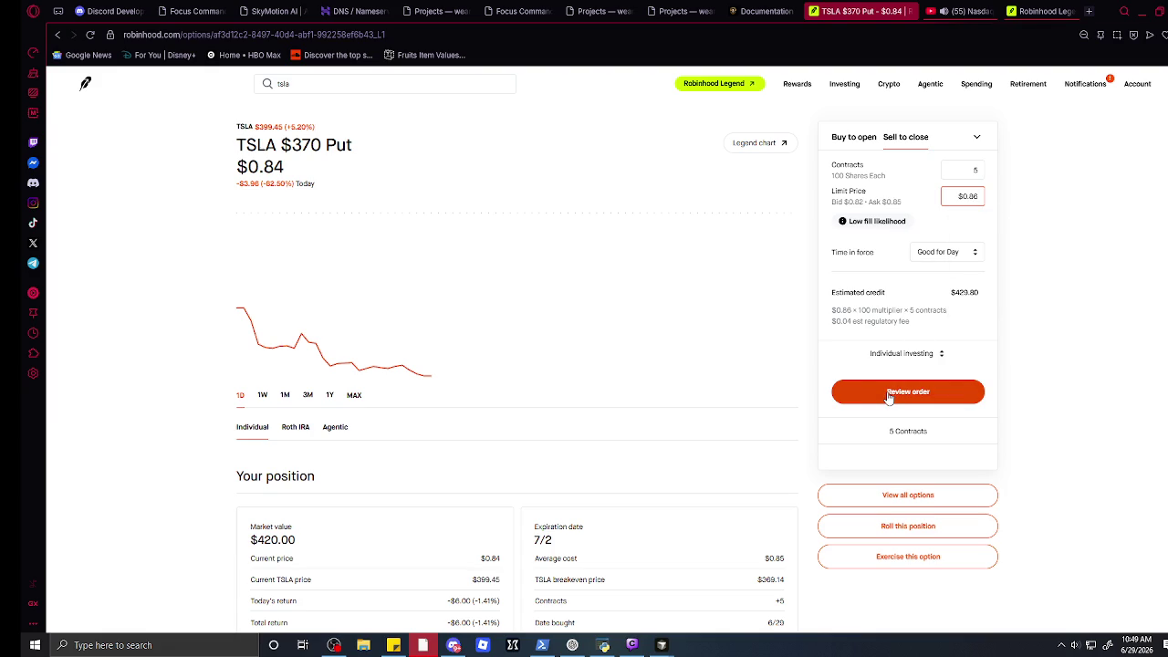
pyautogui.press('BackSpace')
# Switch the contract count to 4, then back to 5
pyautogui.write('4')
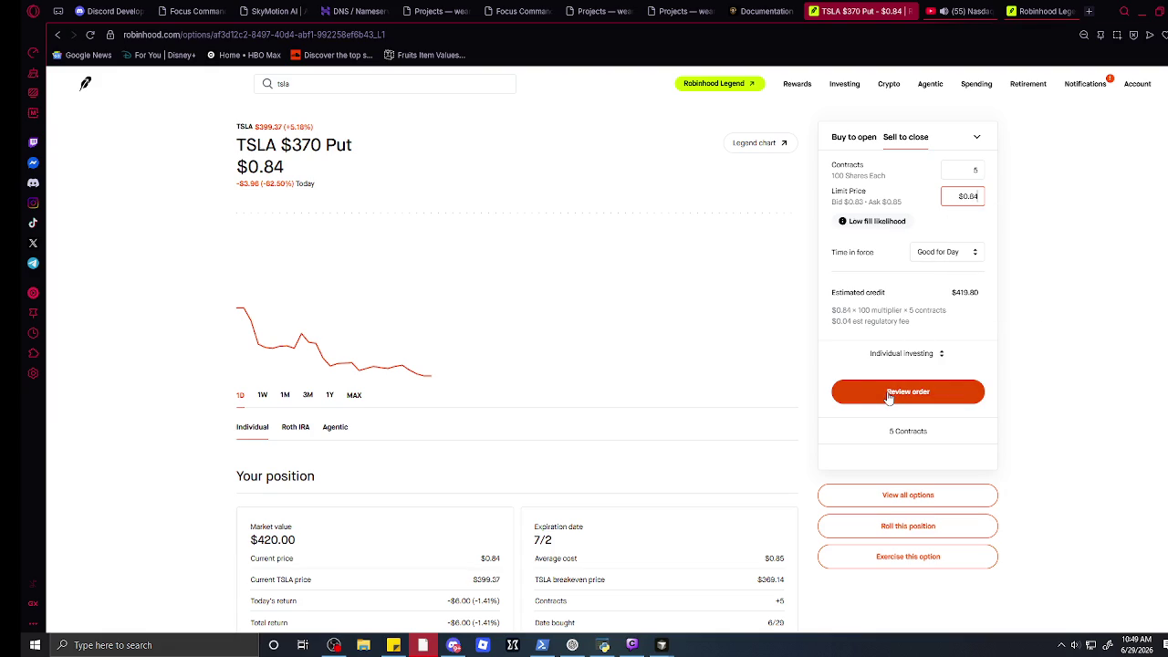
pyautogui.click(977, 173)
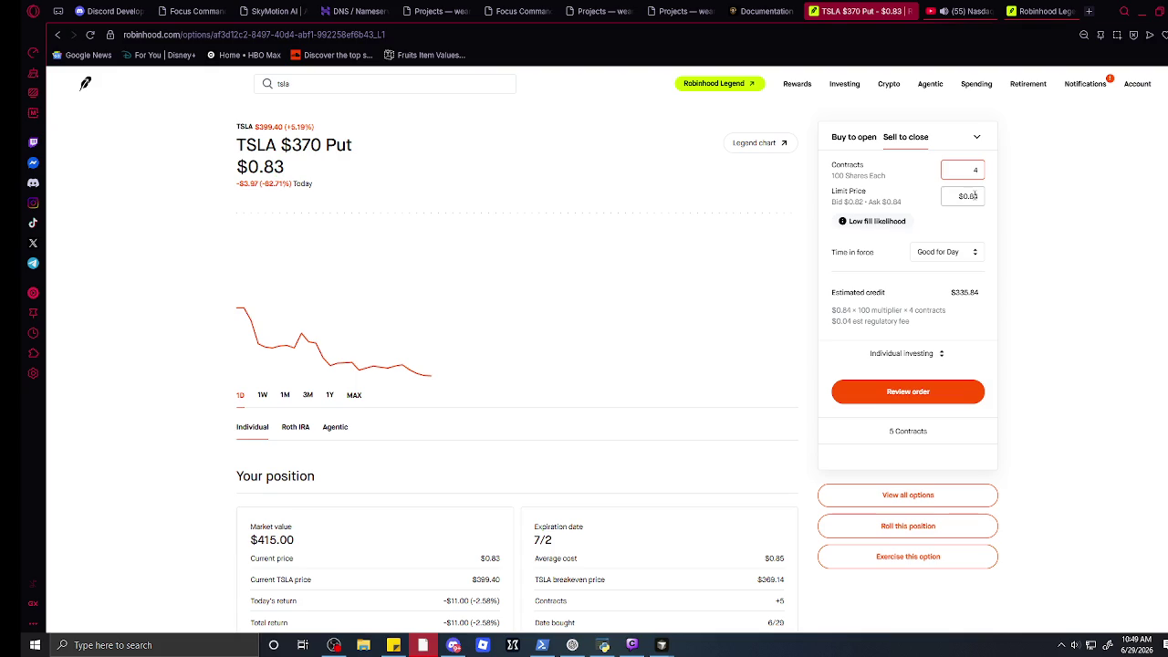
pyautogui.click(974, 195)
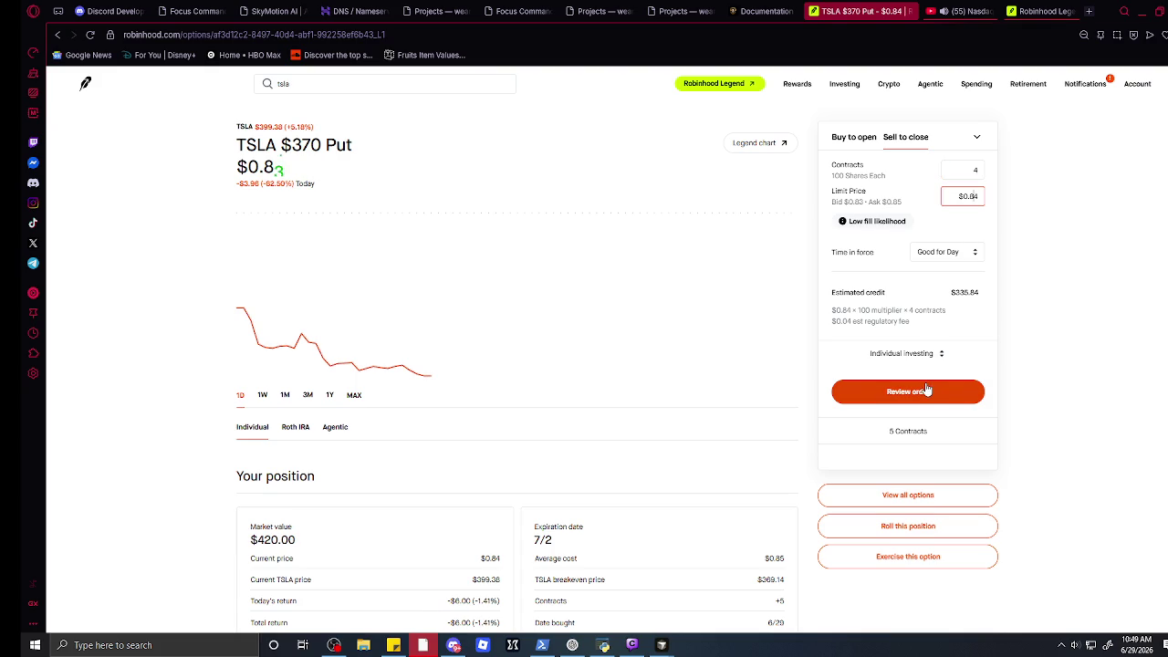
pyautogui.doubleClick(974, 170)
pyautogui.write('5')
# Repeatedly edit the limit price's last digit, cycling through 5, 8, 4, 4, 5, 6 and 5
pyautogui.click(973, 197)
pyautogui.press('BackSpace')
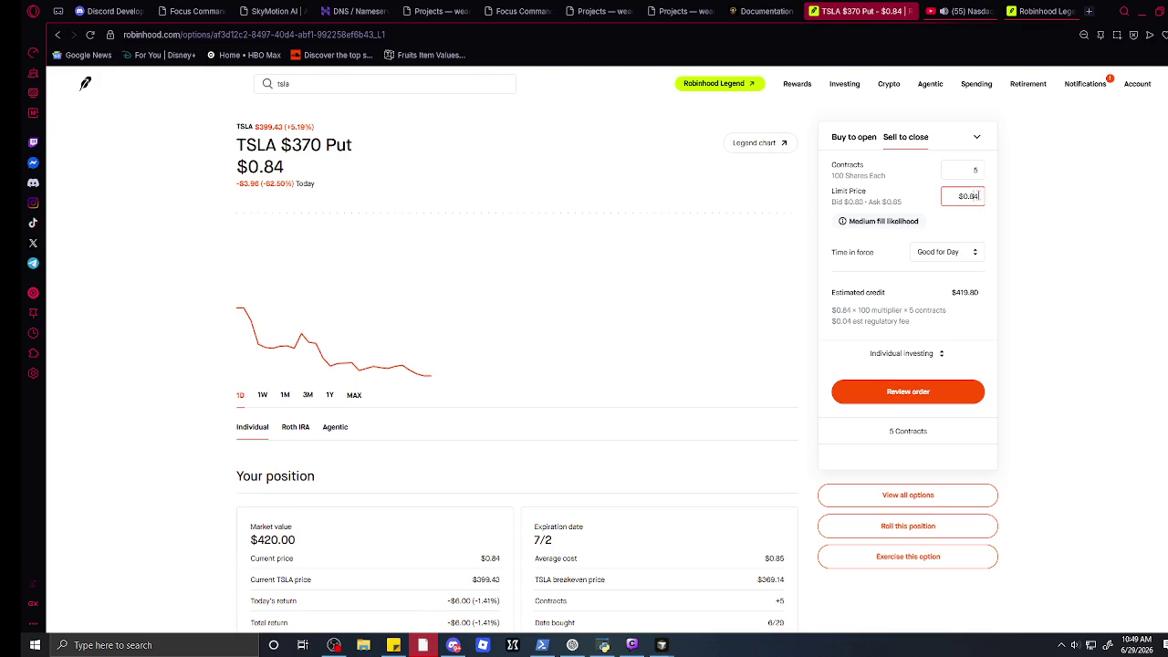
pyautogui.write('5')
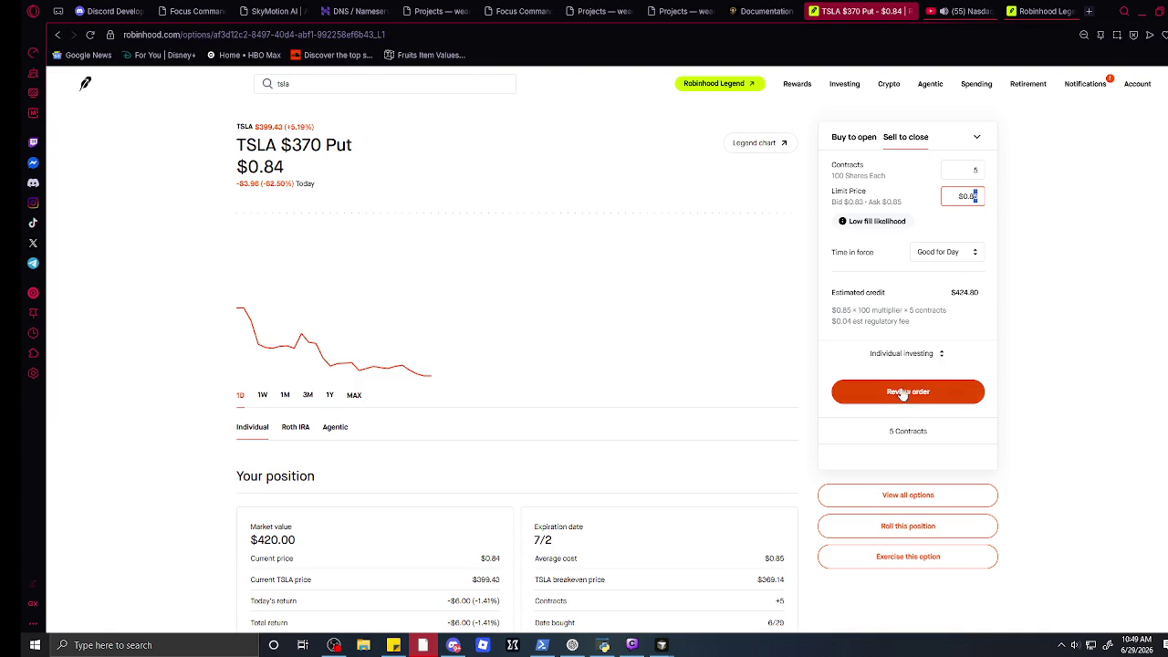
pyautogui.write('8')
pyautogui.press('BackSpace')
pyautogui.write('4')
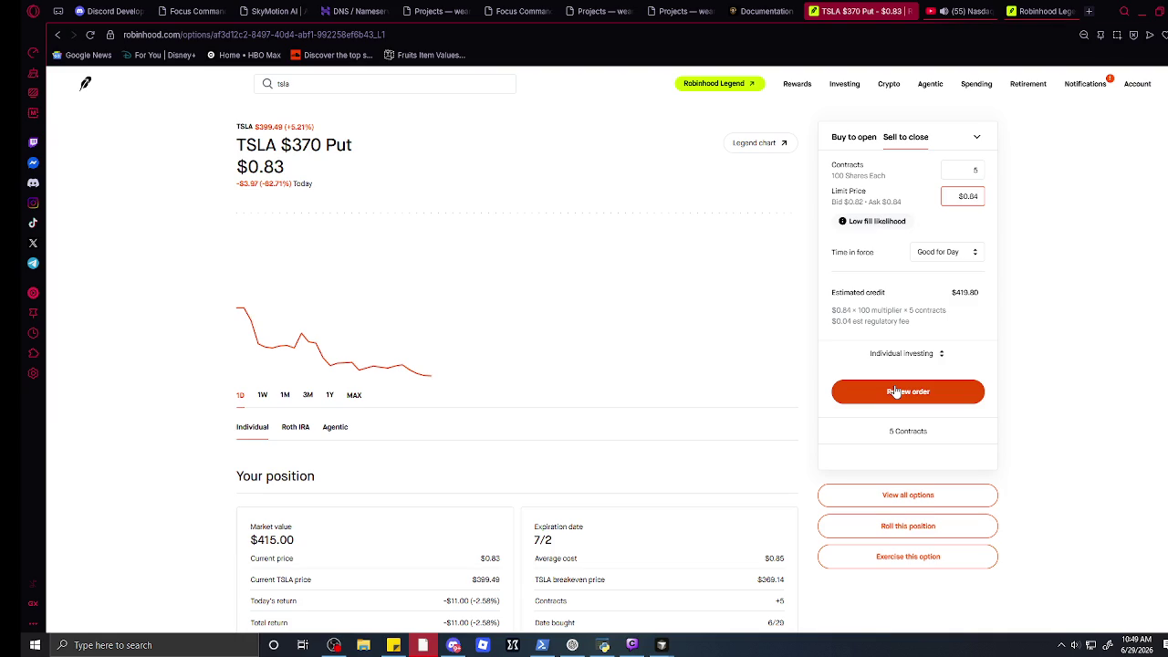
pyautogui.press('BackSpace')
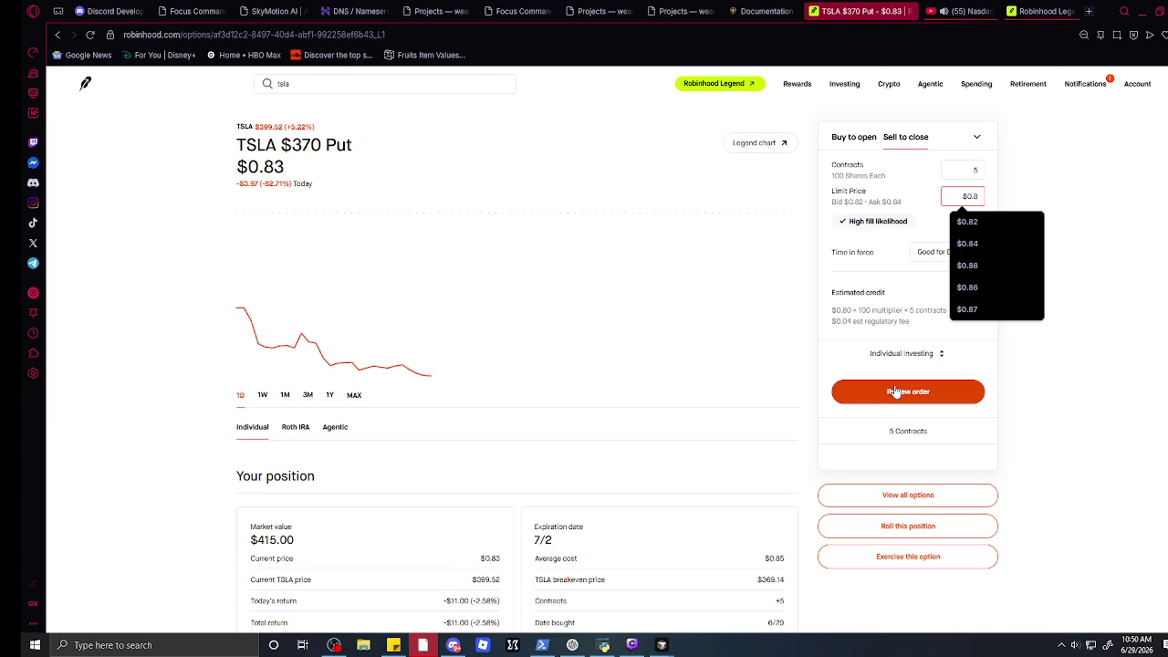
pyautogui.write('4')
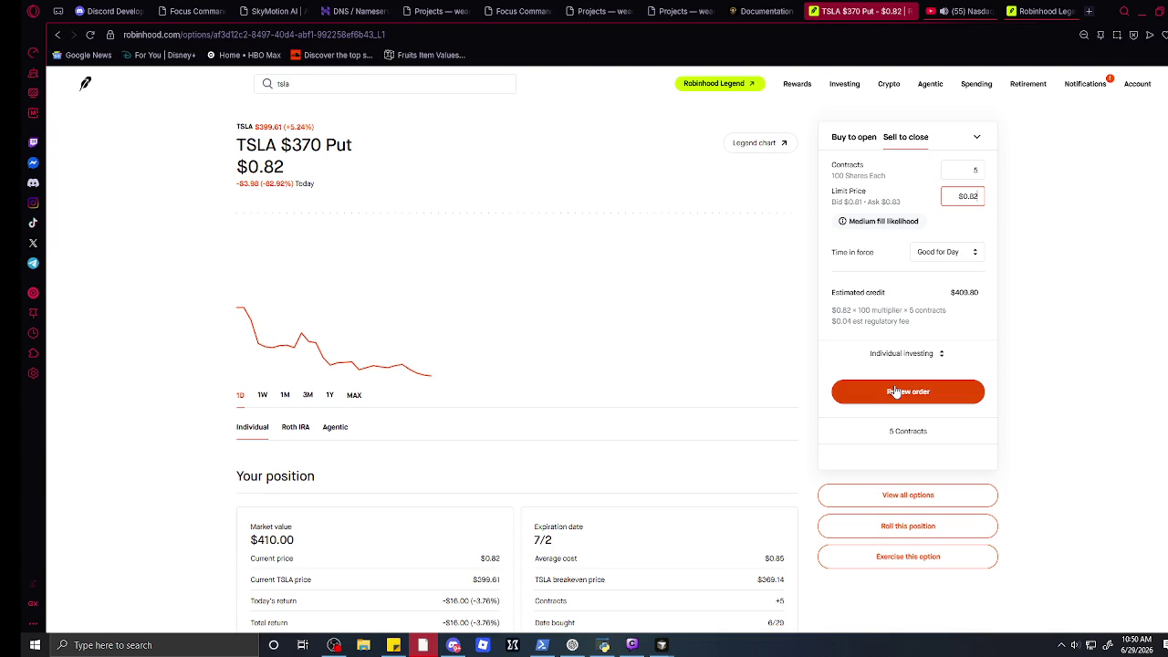
pyautogui.press('BackSpace')
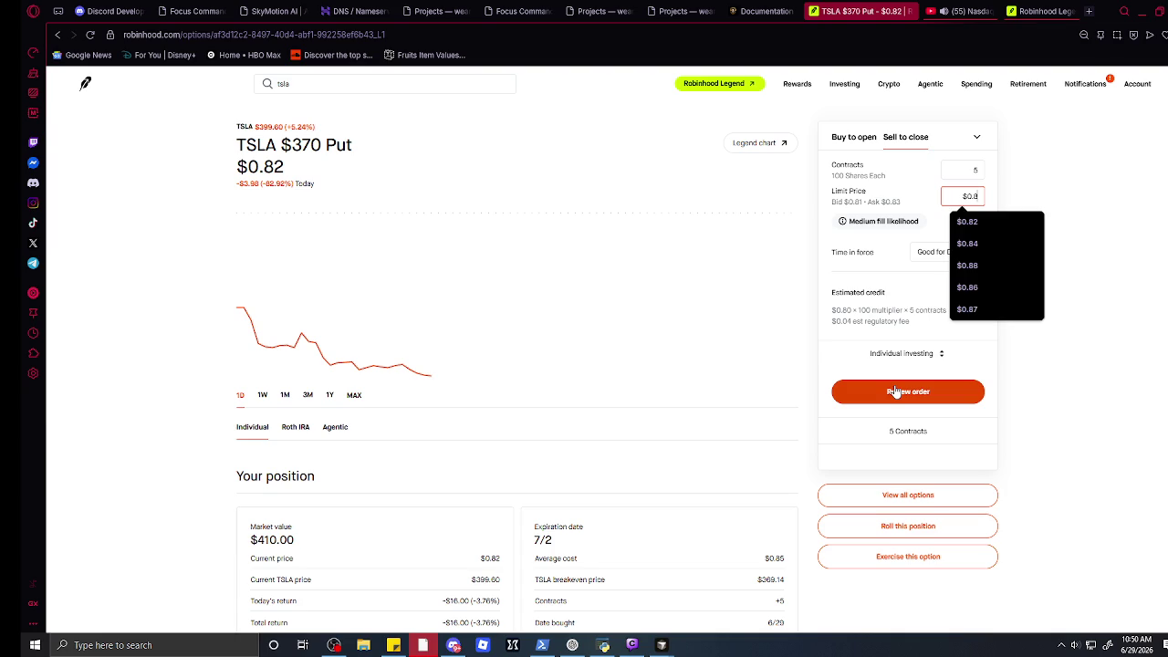
pyautogui.write('5')
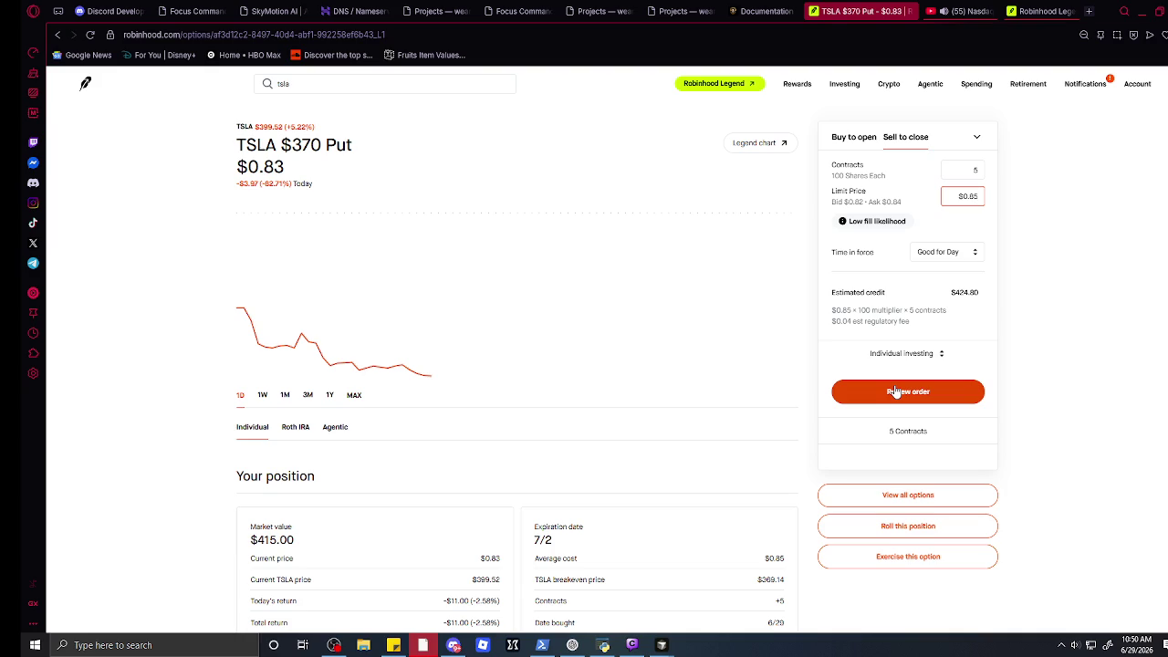
pyautogui.press('BackSpace')
pyautogui.write('6')
pyautogui.press('BackSpace')
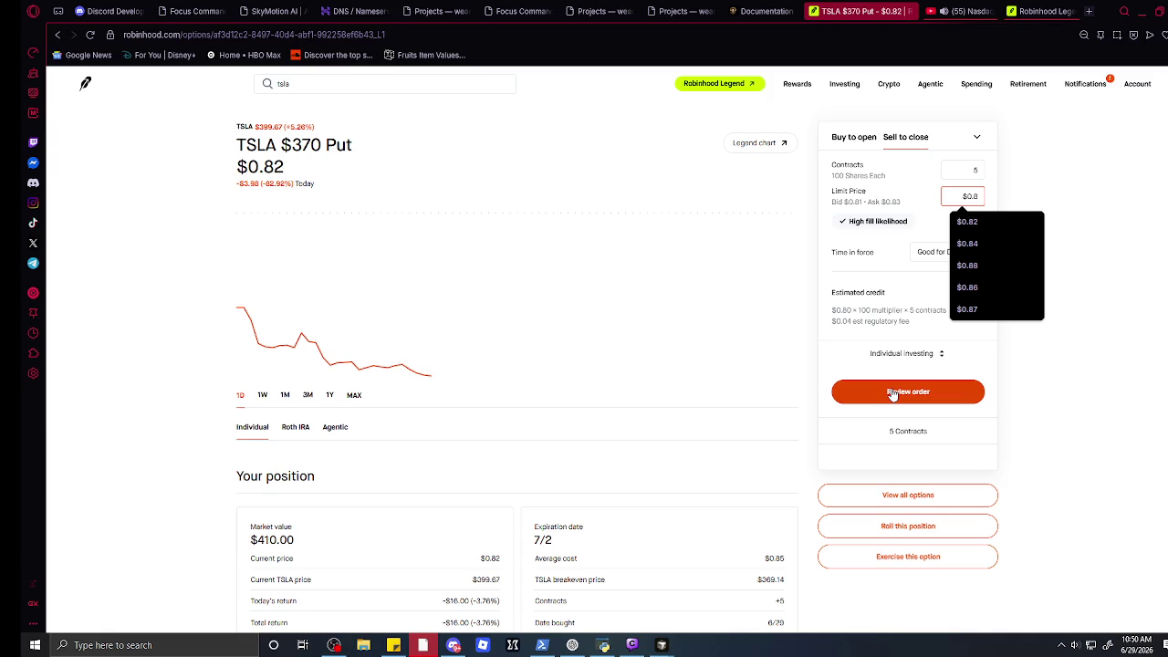
pyautogui.write('5')
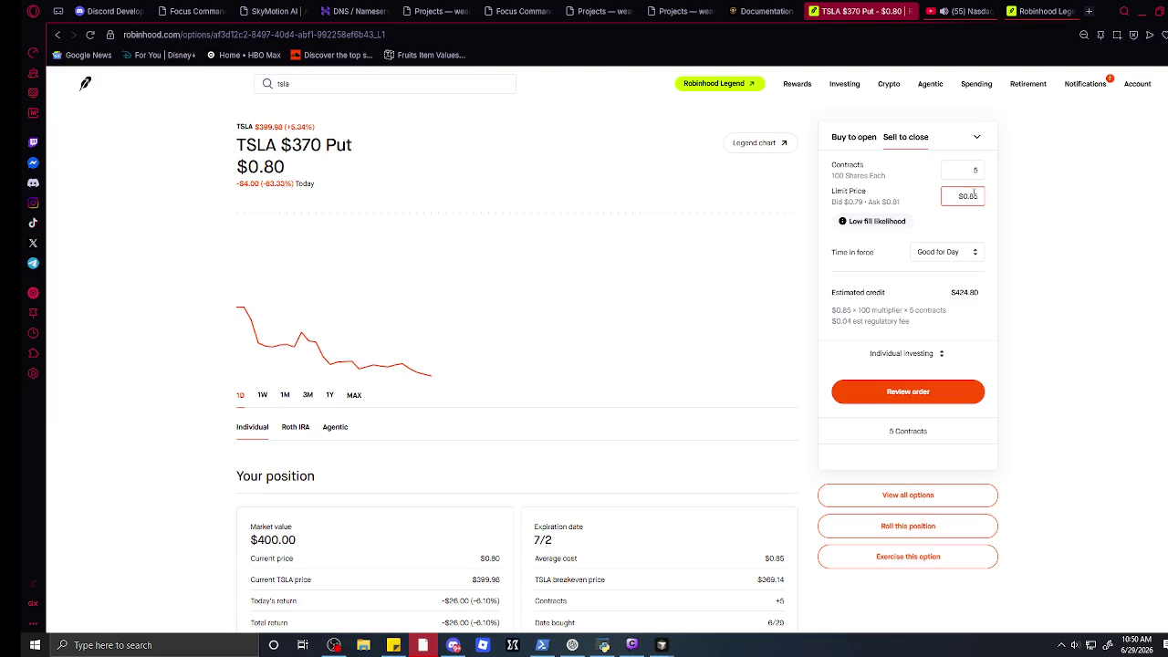
# Retype the limit price cents, entering .75 and then 85
pyautogui.moveTo(968, 197); pyautogui.dragTo(982, 203)
pyautogui.write('37')
pyautogui.press('BackSpace')
pyautogui.press('BackSpace')
pyautogui.write('.75')
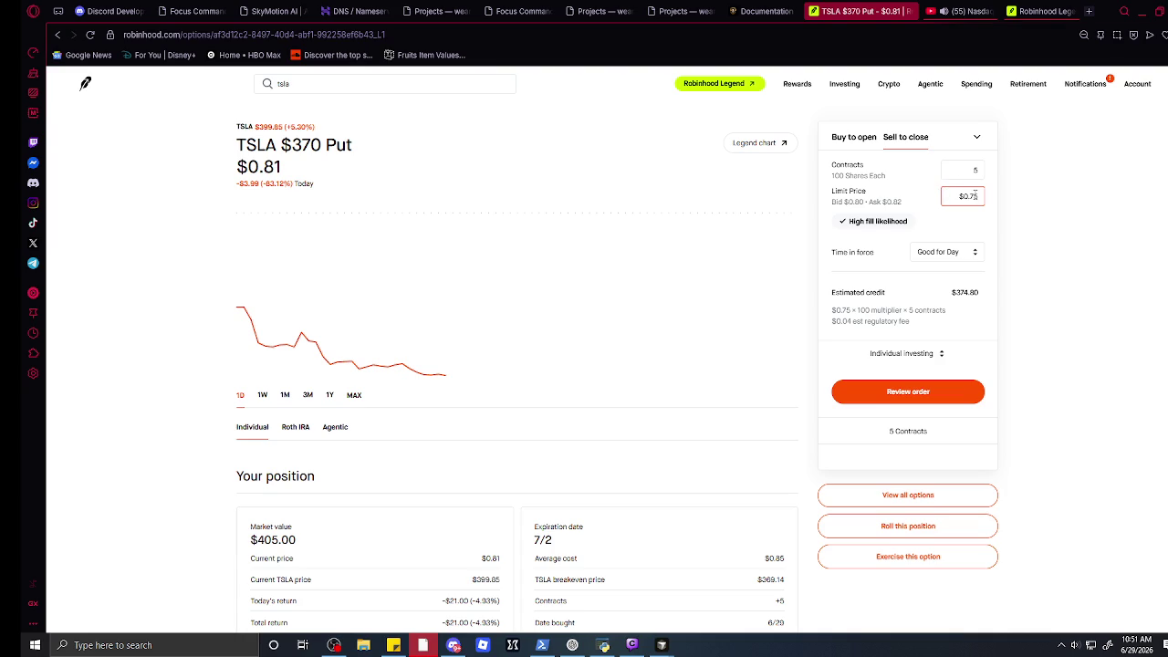
pyautogui.write('85')
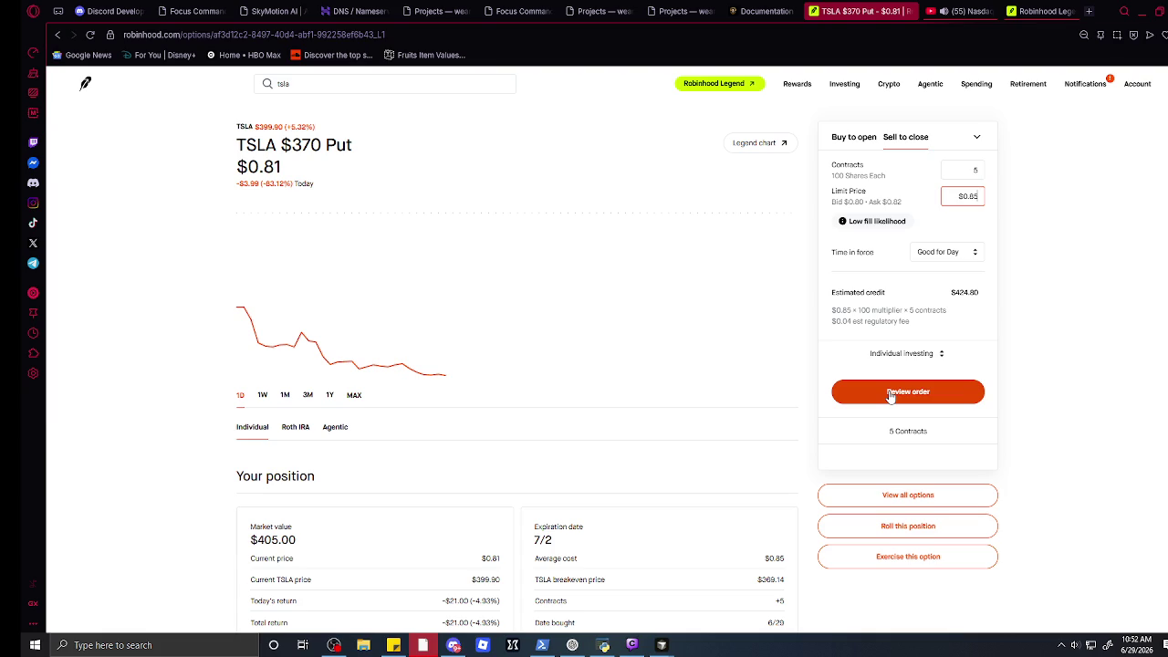
# Replace the limit price with $73.00, select the contract count, and scroll down to Stats and History
pyautogui.moveTo(958, 196); pyautogui.dragTo(994, 206)
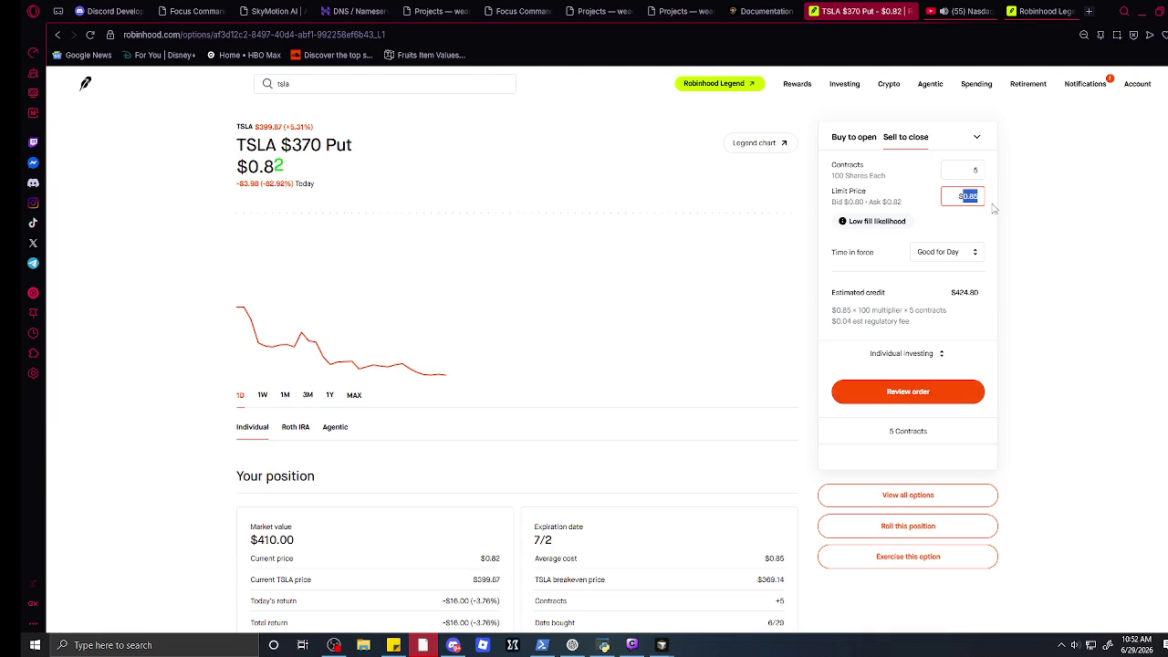
pyautogui.write('73.')
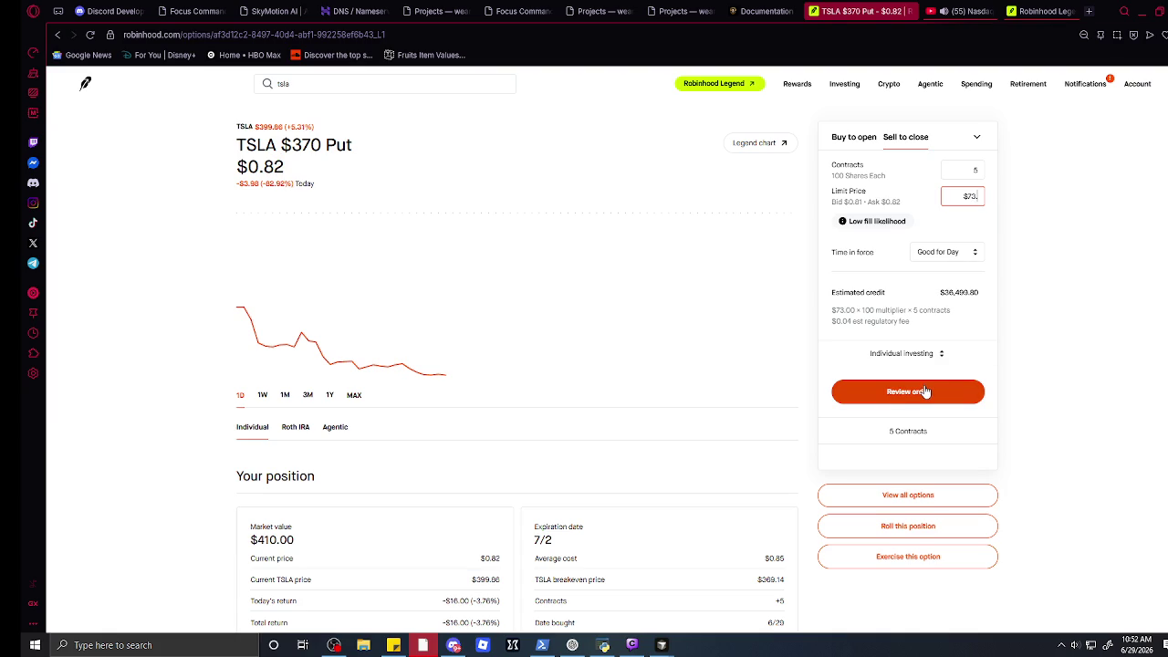
pyautogui.click(980, 174)
pyautogui.doubleClick(982, 173)
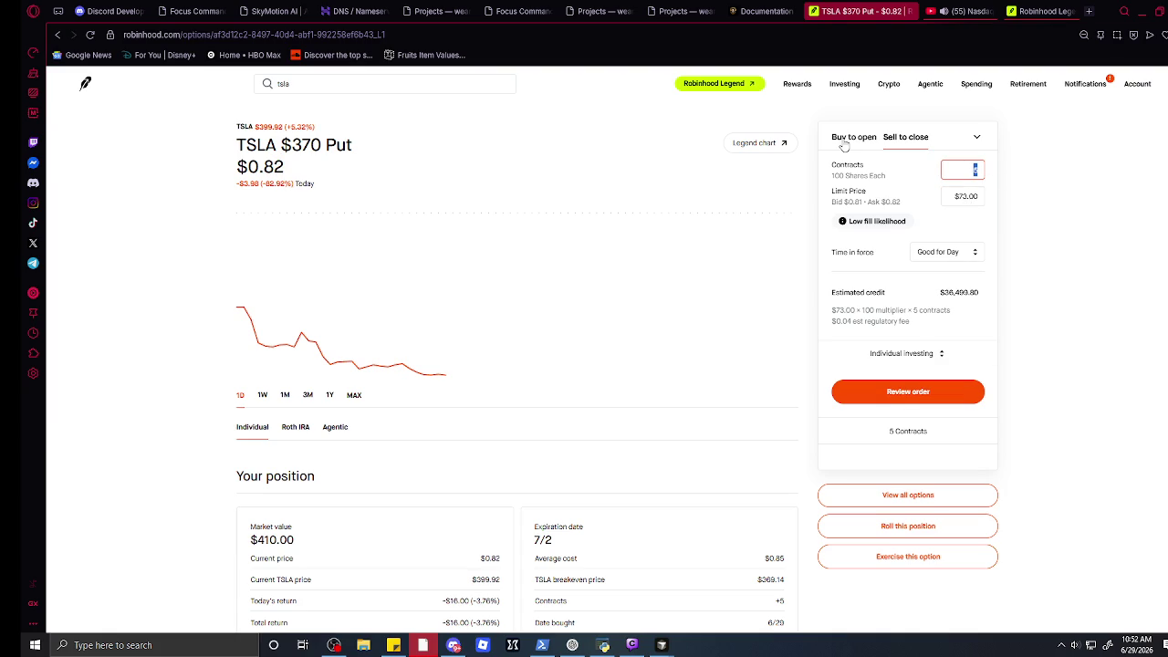
pyautogui.scroll(-5, 800, 277)
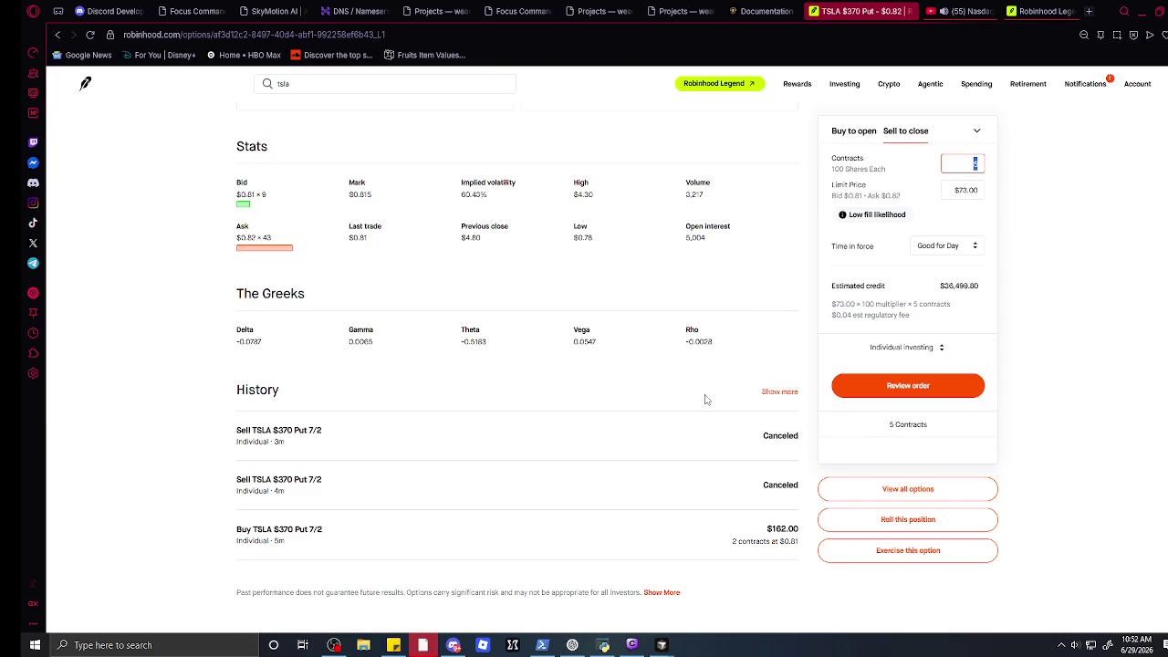
# Expand the TSLA option order history, then go back to and reload the Investing home page
pyautogui.click(780, 393)
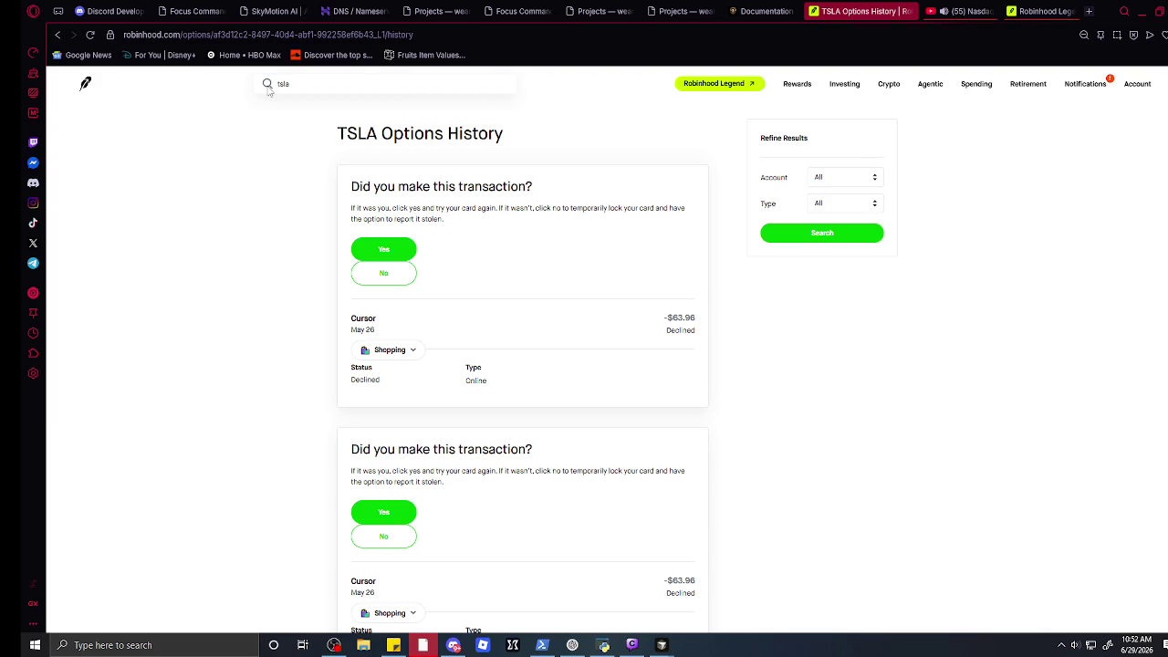
pyautogui.click(85, 87)
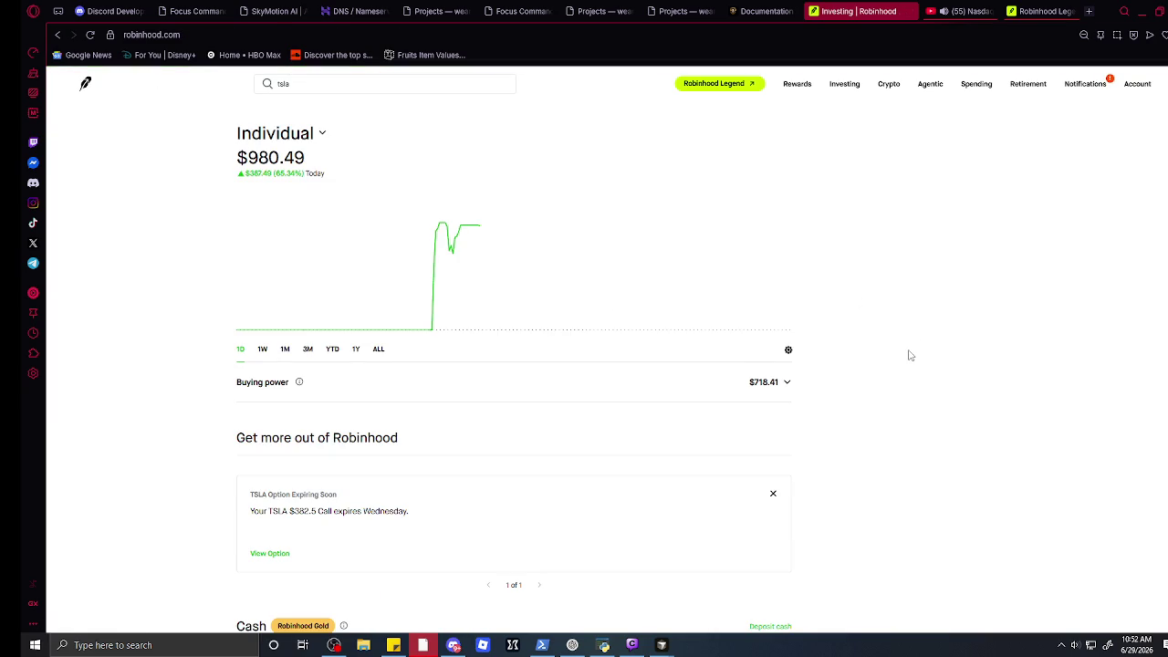
pyautogui.scroll(-1, 909, 356)
pyautogui.scroll(1, 909, 361)
pyautogui.click(88, 34)
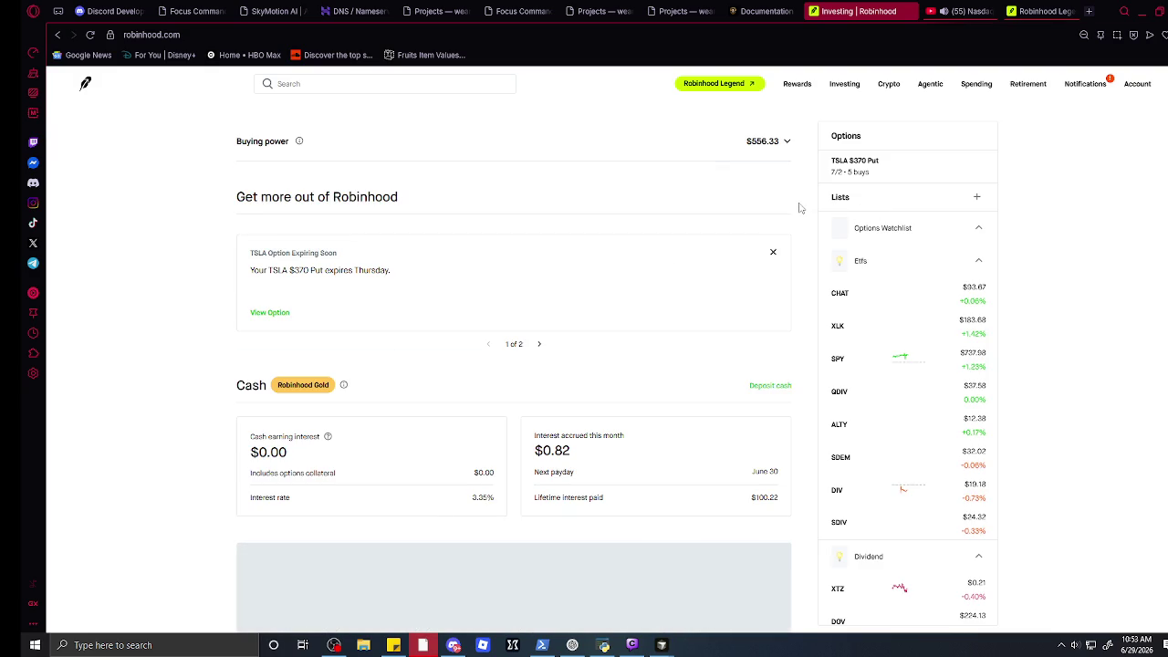
# Submit a 1-contract buy-to-open of the TSLA $370 Put at $0.79 and acknowledge the fill
pyautogui.click(862, 177)
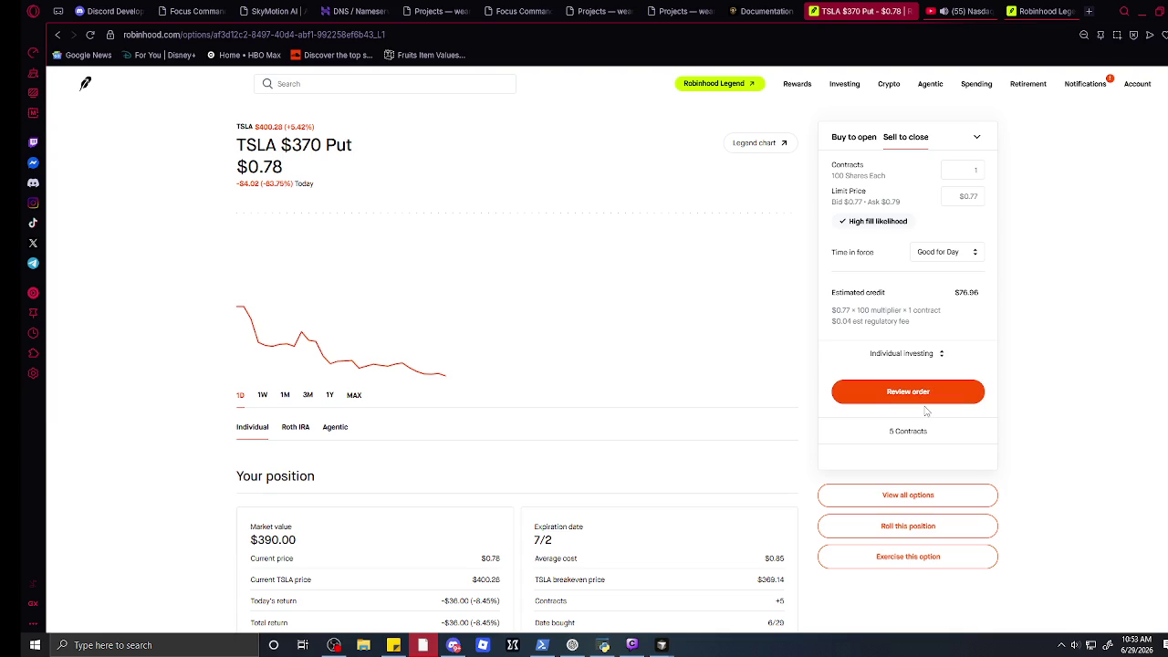
pyautogui.scroll(-2, 926, 413)
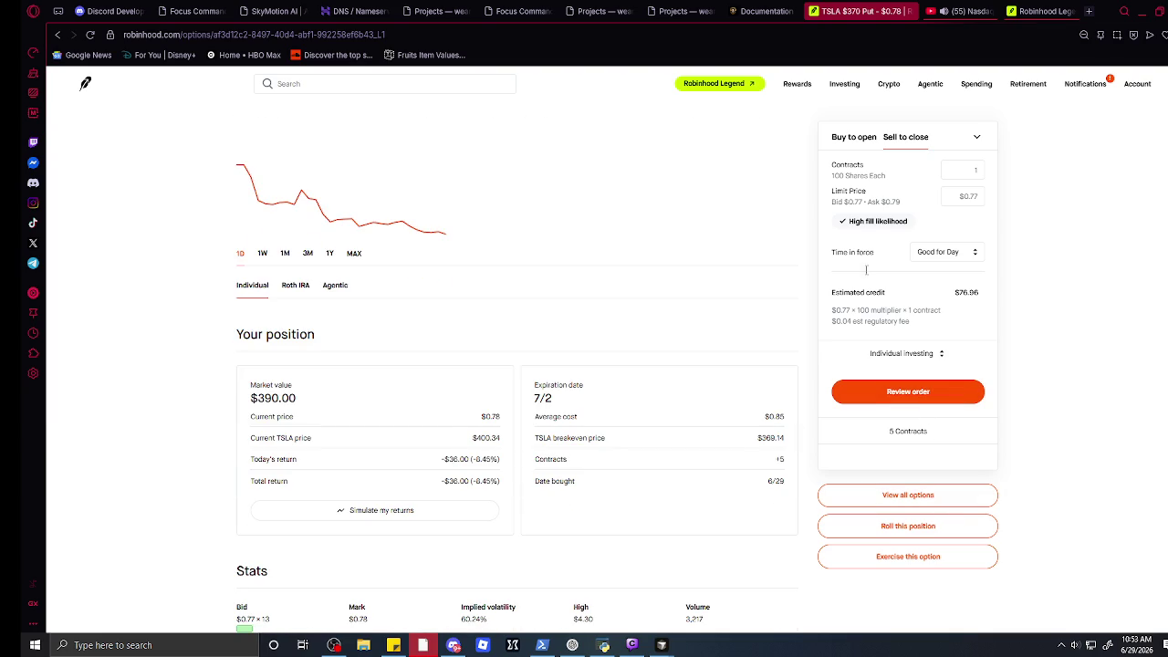
pyautogui.click(856, 141)
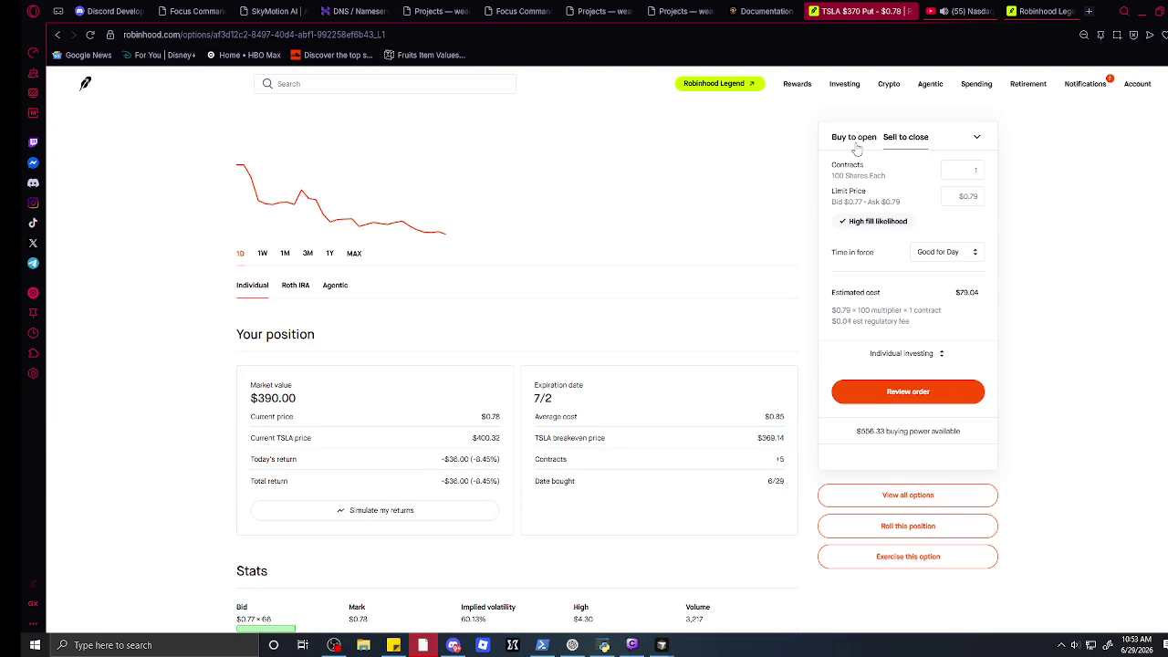
pyautogui.click(902, 392)
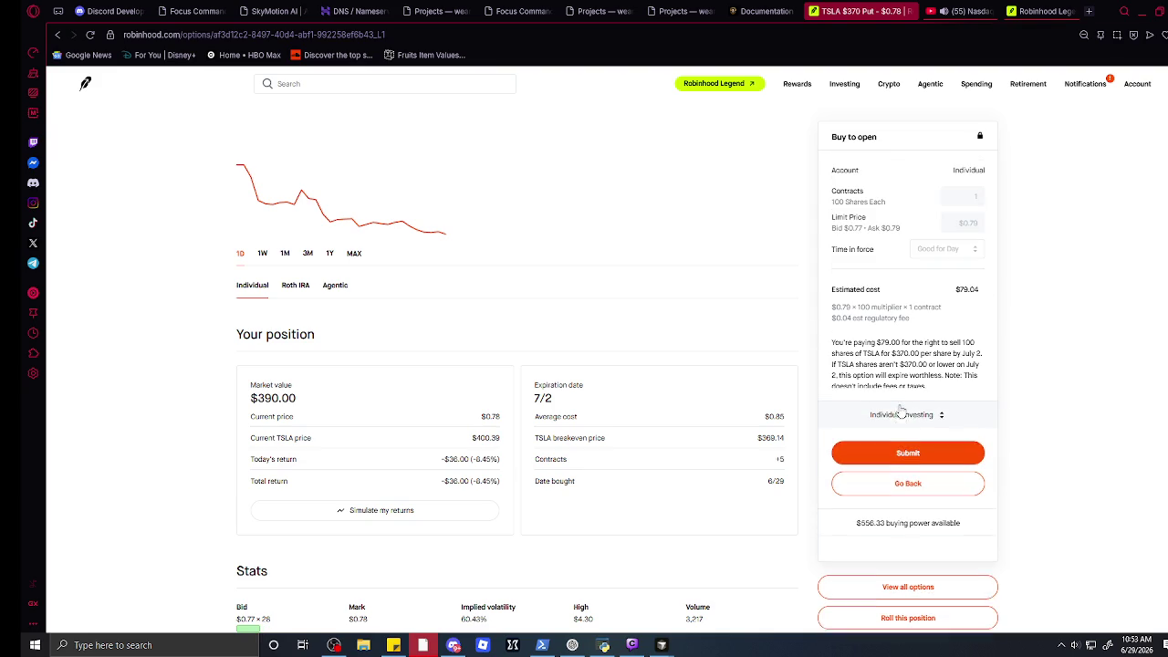
pyautogui.click(891, 450)
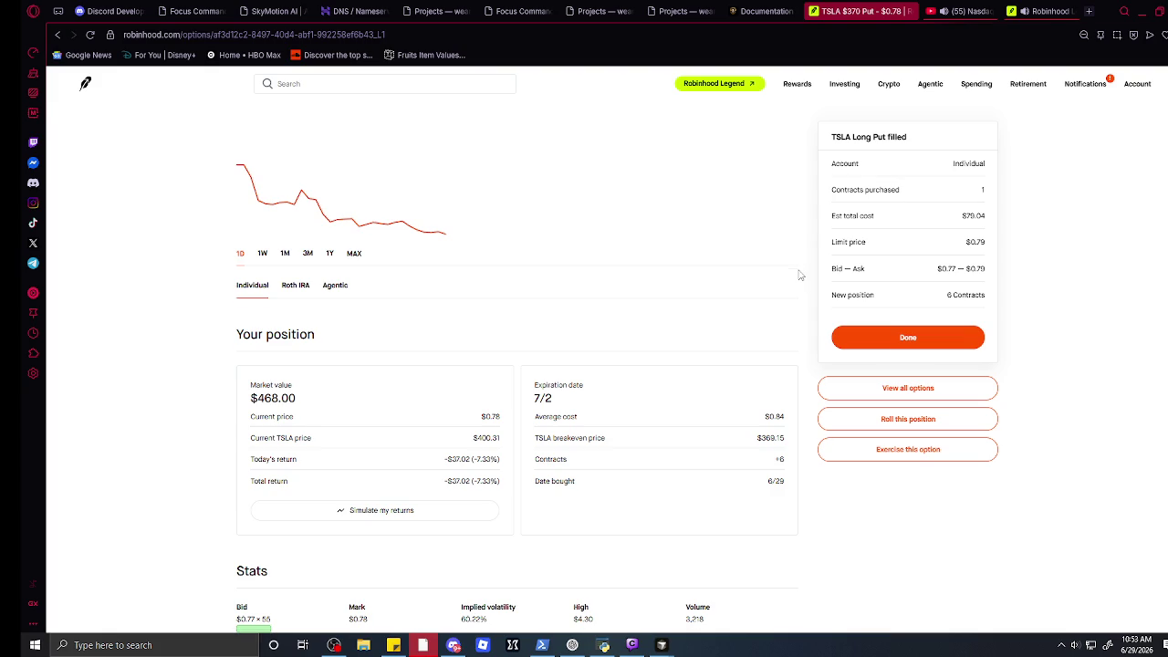
pyautogui.scroll(2, 800, 275)
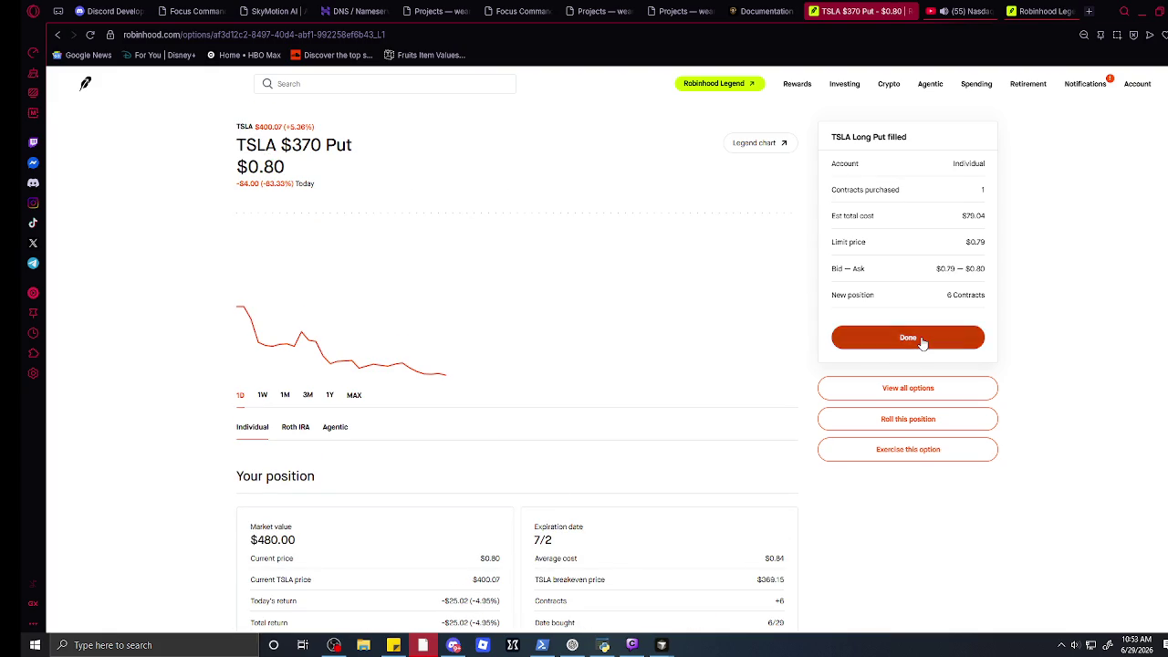
pyautogui.click(917, 338)
pyautogui.click(970, 171)
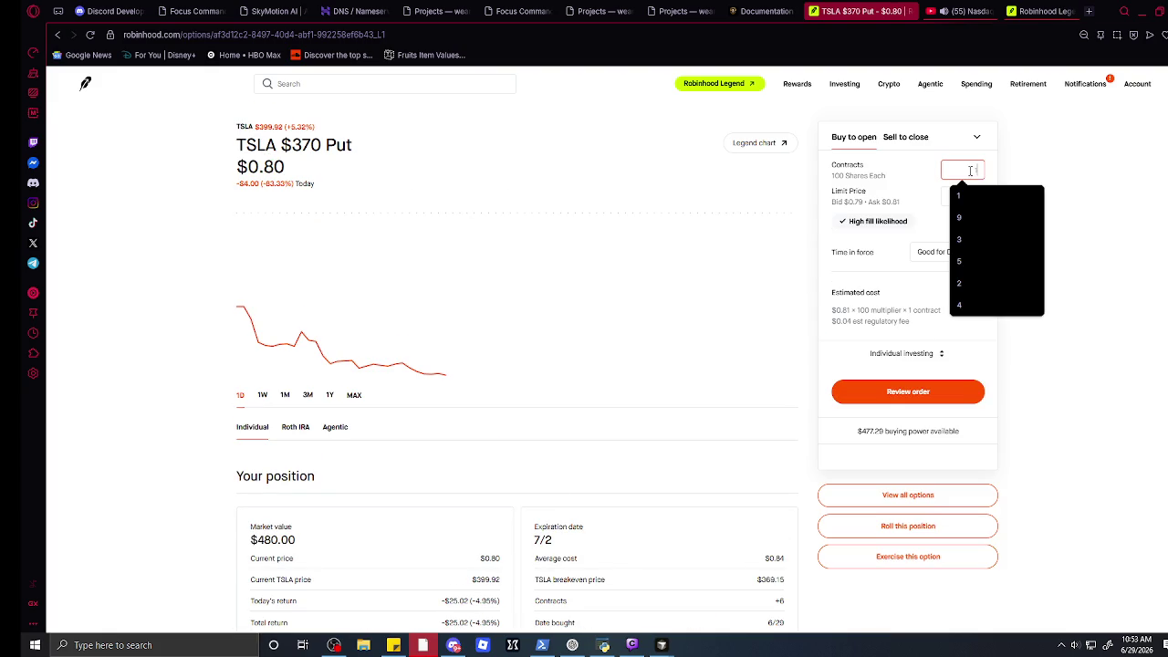
# Enter 6 contracts and a $0.85 limit on the buy ticket, then erase the 85 cents
pyautogui.write('6')
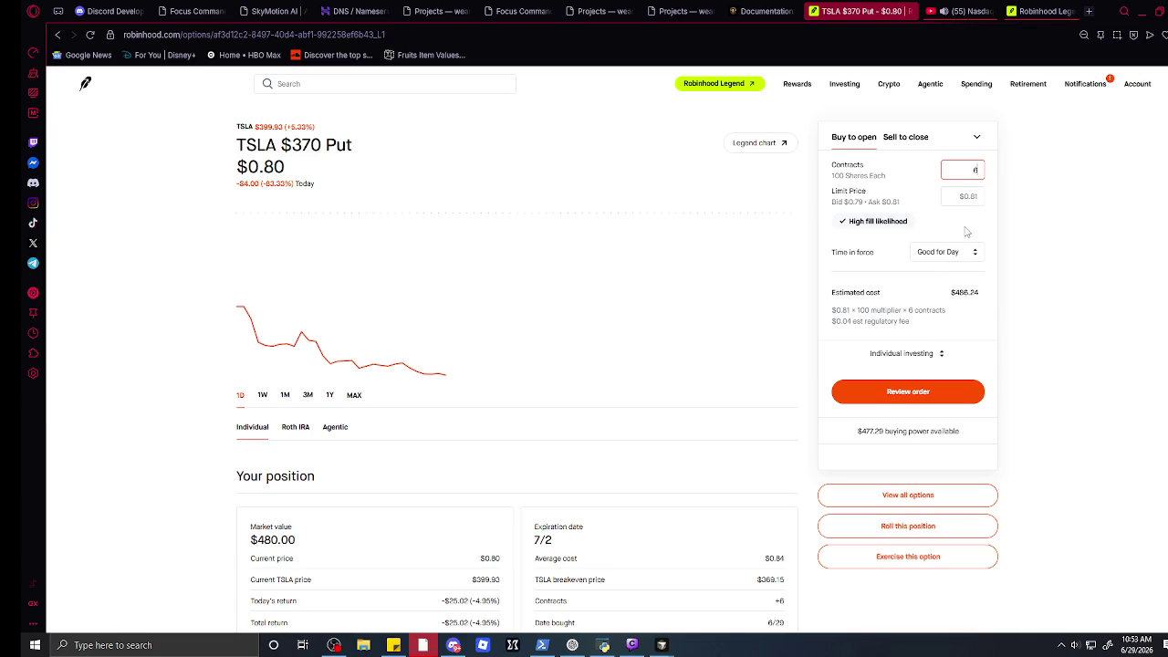
pyautogui.click(973, 190)
pyautogui.write('0.')
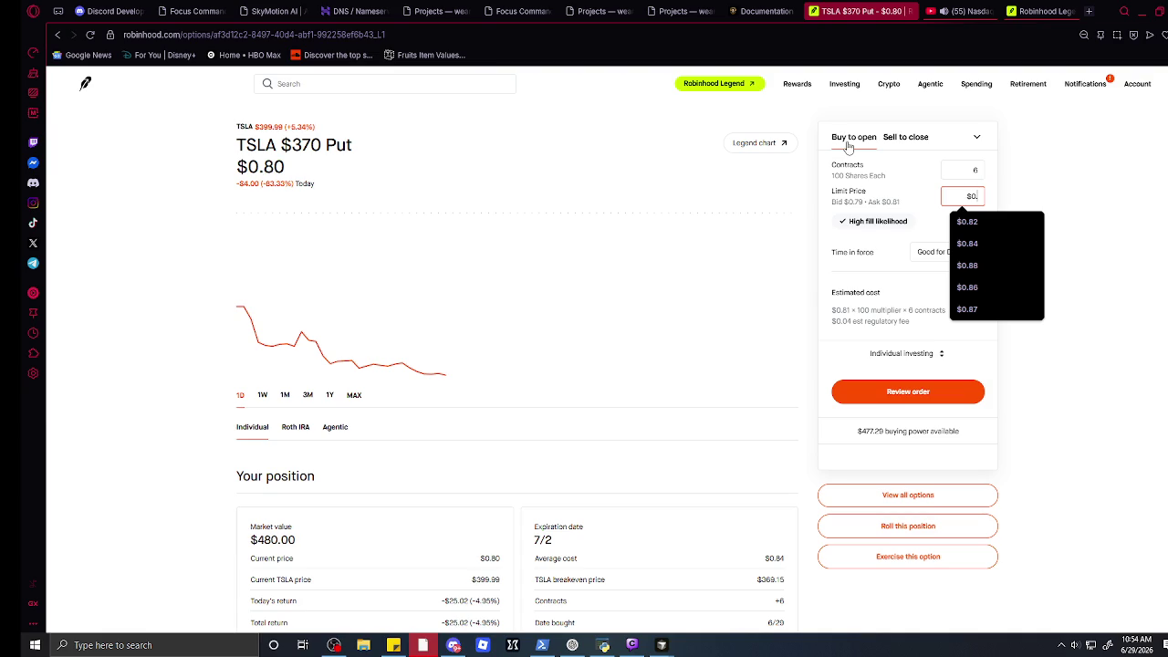
pyautogui.write('85')
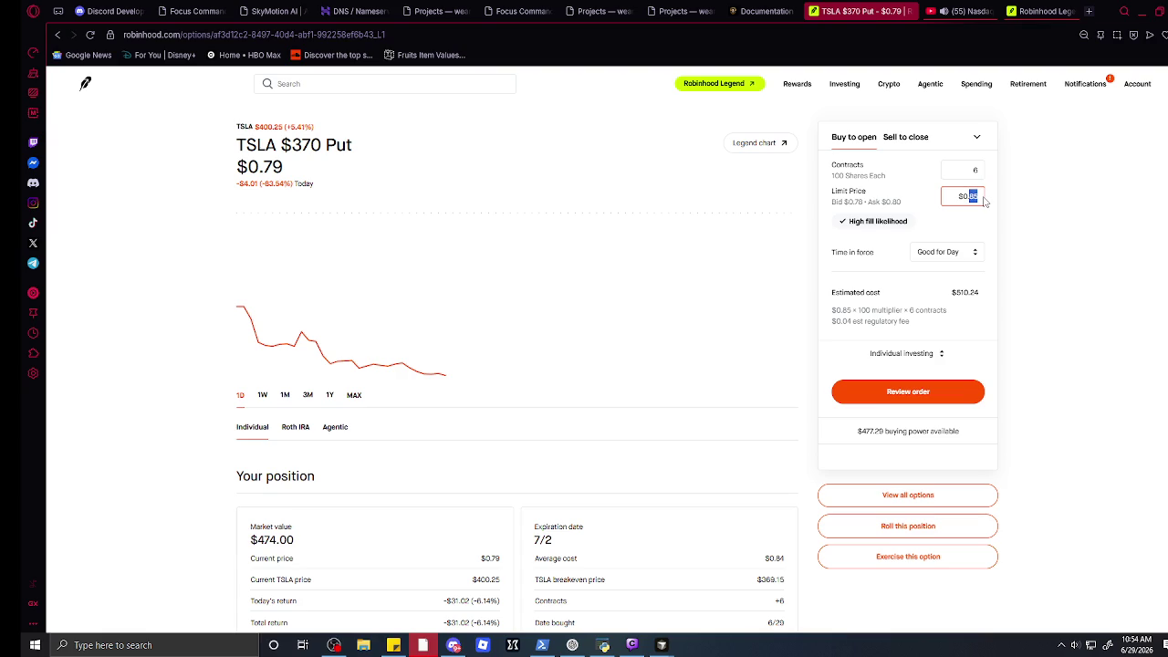
pyautogui.press('BackSpace')
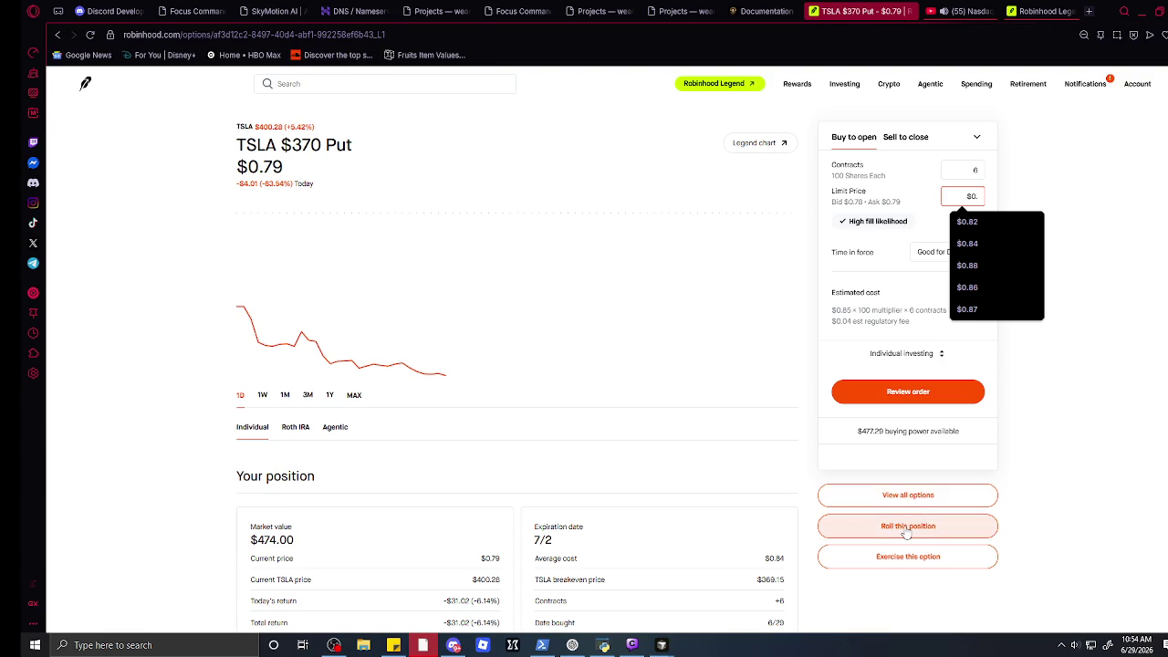
# Start rolling the 6-contract TSLA $370 put position
pyautogui.click(1020, 489)
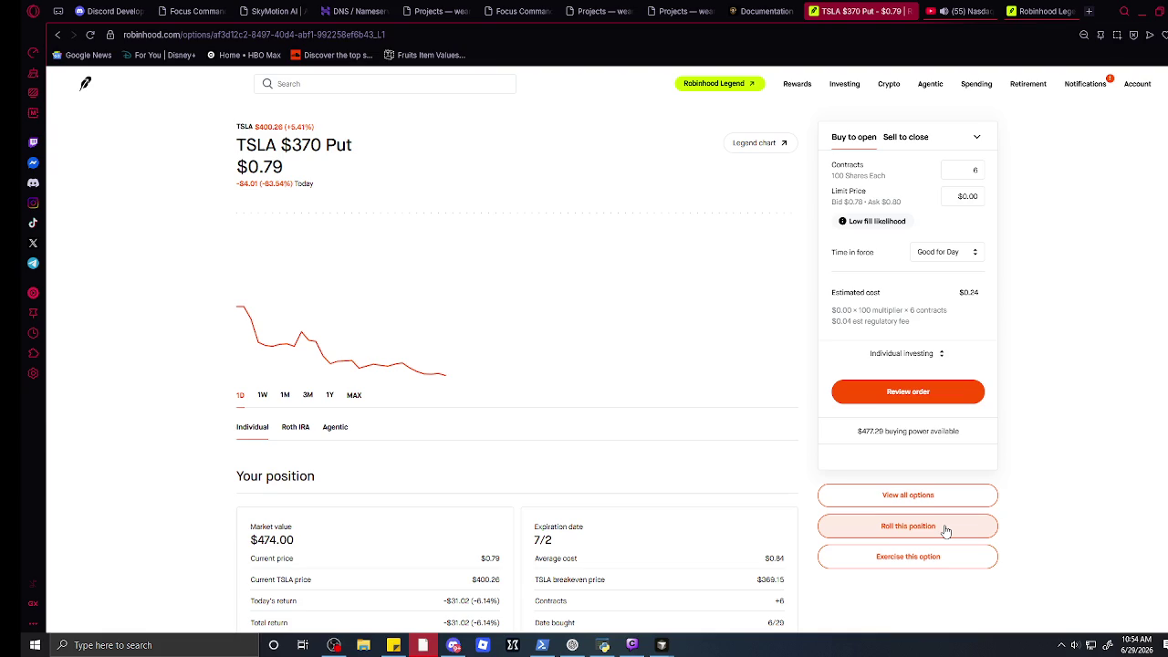
pyautogui.click(945, 527)
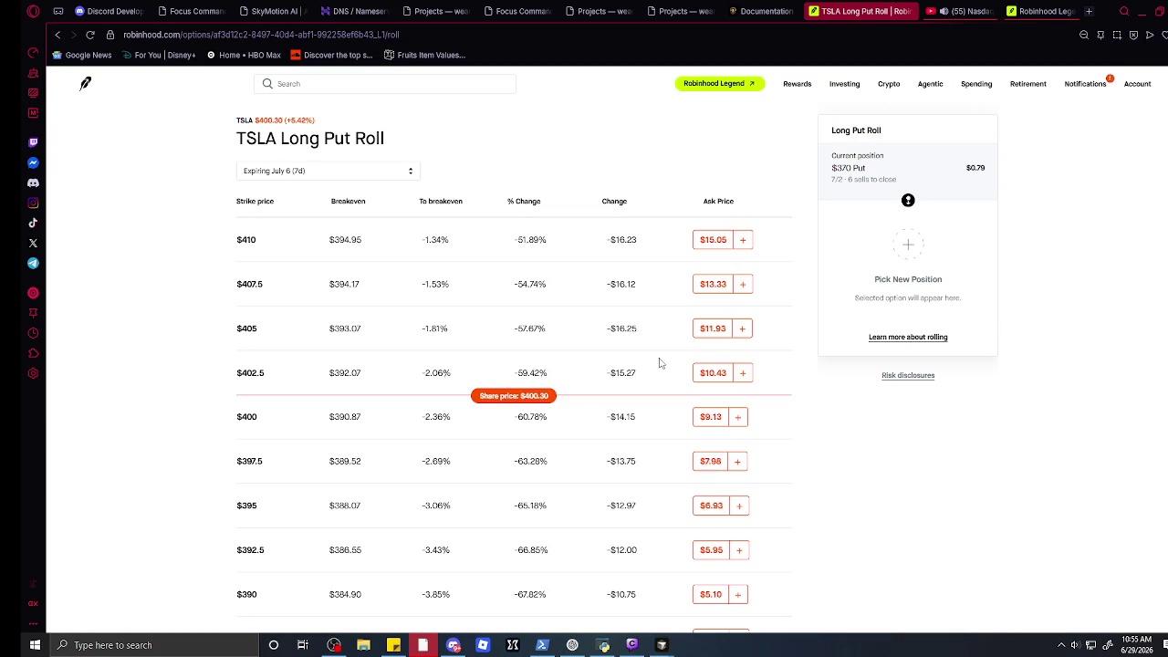
pyautogui.scroll(2, 561, 400)
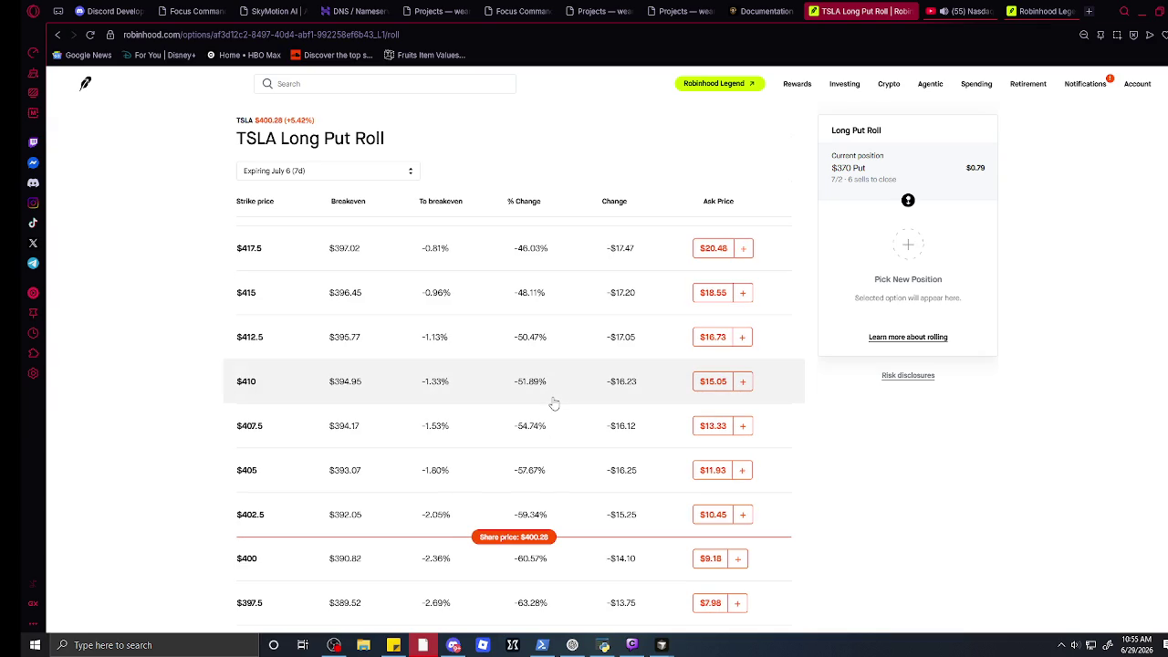
pyautogui.scroll(-2, 552, 559)
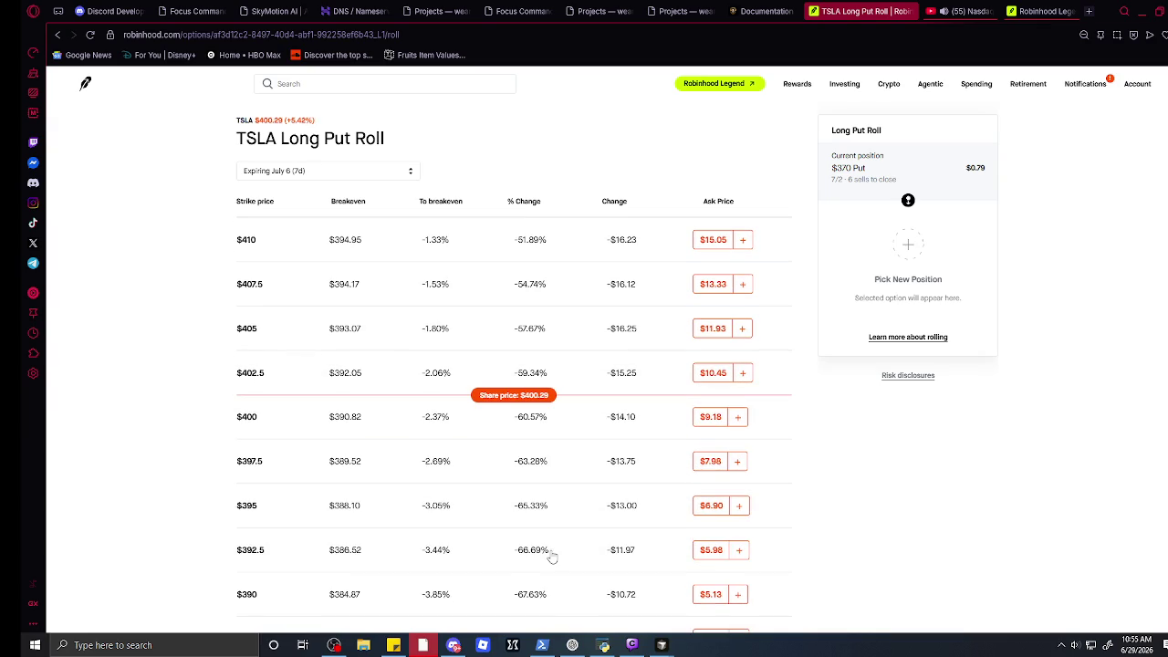
# Choose the $392.5 put expiring 7/6 as the roll target, giving a $3,048 total debit
pyautogui.click(516, 562)
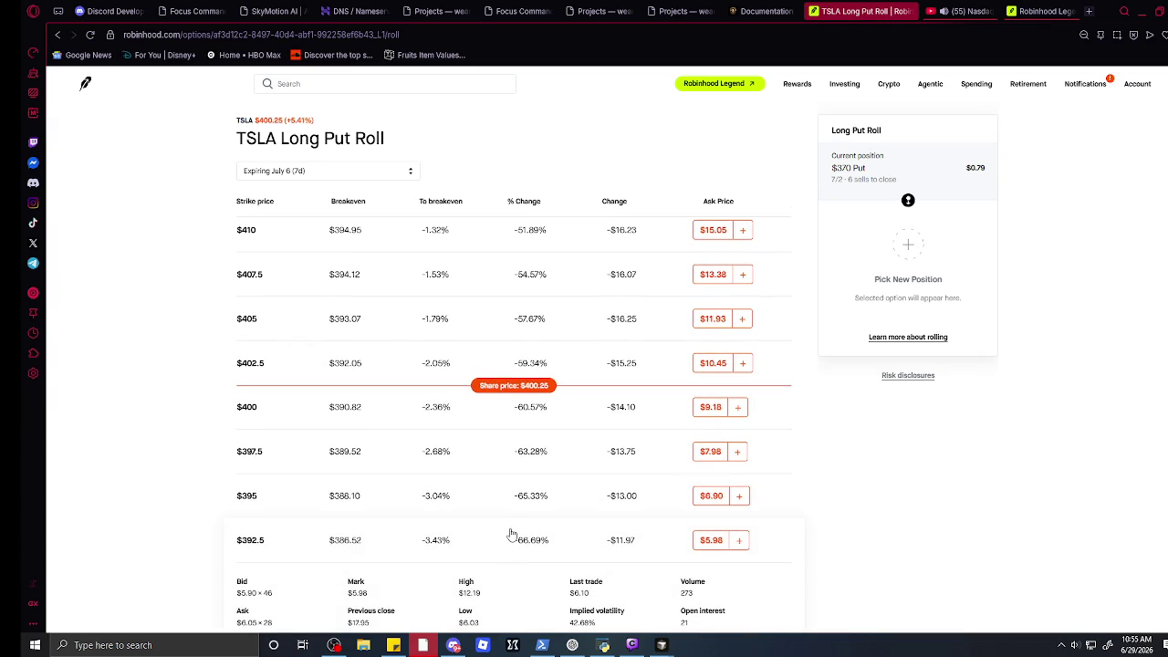
pyautogui.click(711, 545)
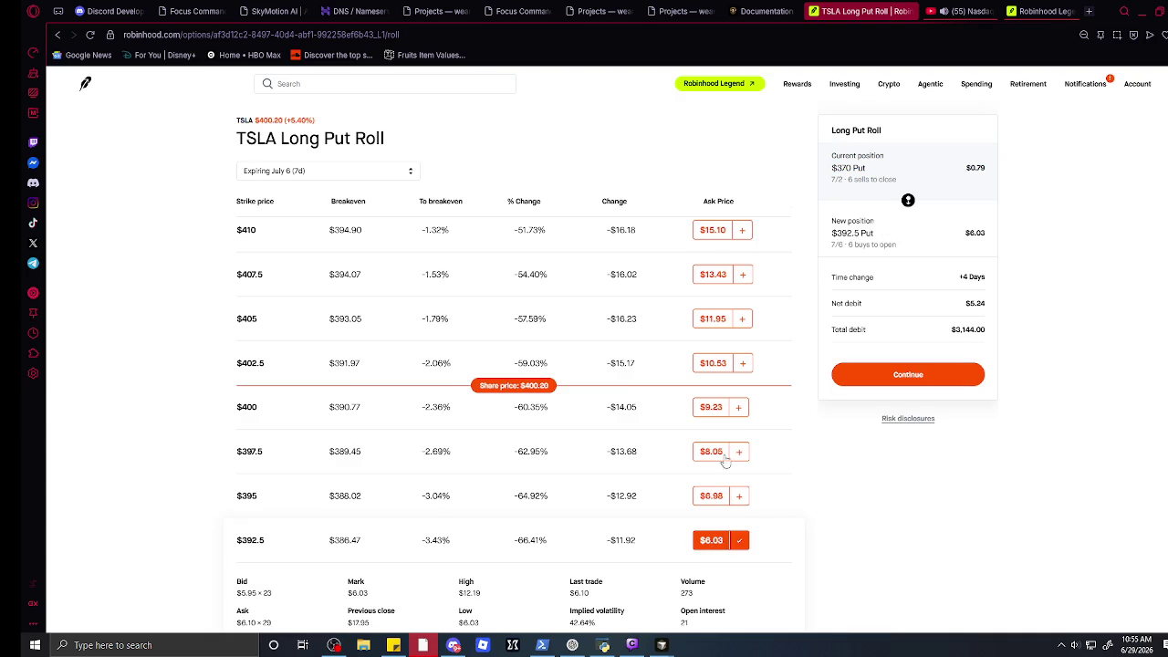
pyautogui.scroll(-2, 731, 448)
pyautogui.click(717, 365)
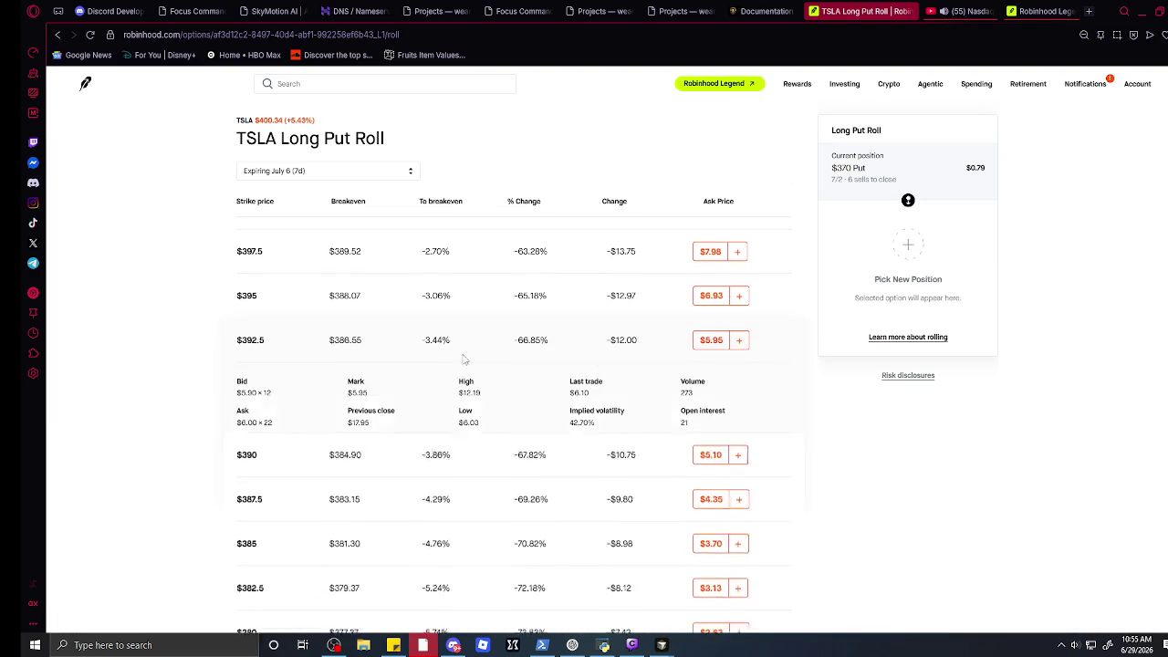
pyautogui.click(720, 343)
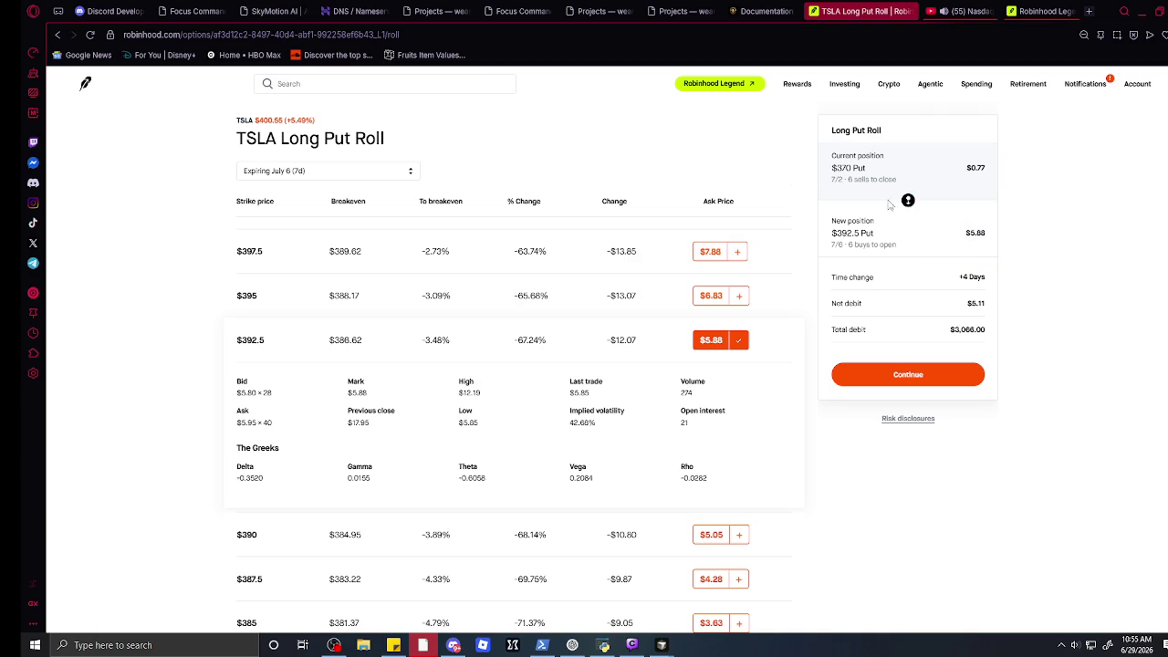
pyautogui.scroll(10, 439, 185)
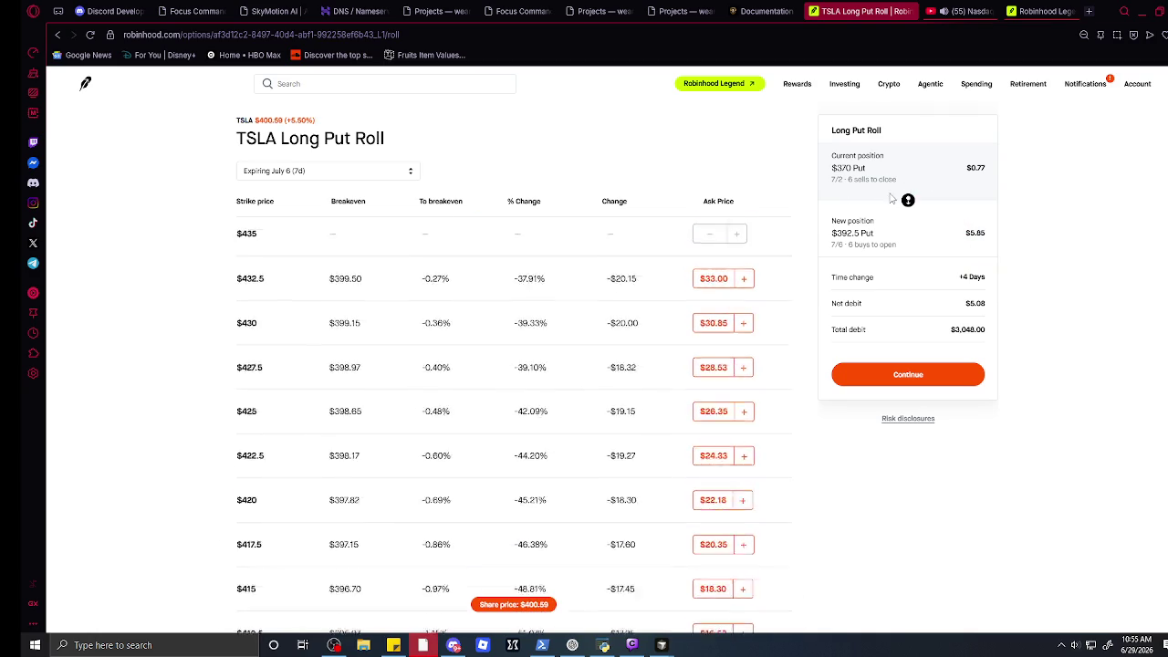